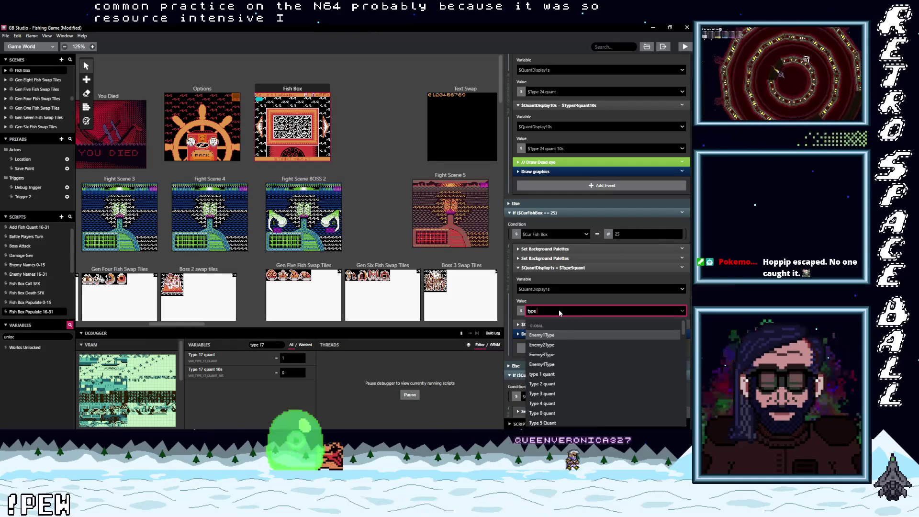
# - In the ==25 branch, assign $Type 25 quant to QuantDisplay1s and $Type 25 quant 10s to QuantDisplay10s
pyautogui.write('type 25')
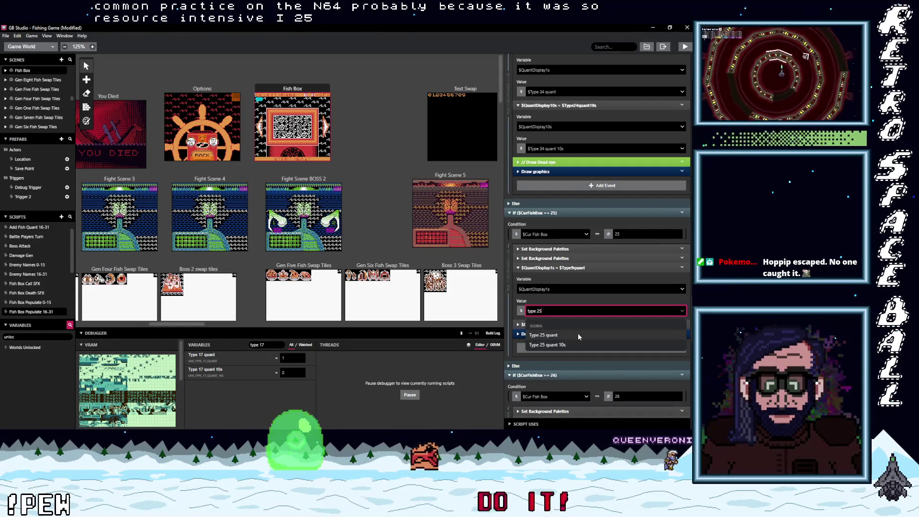
pyautogui.click(569, 334)
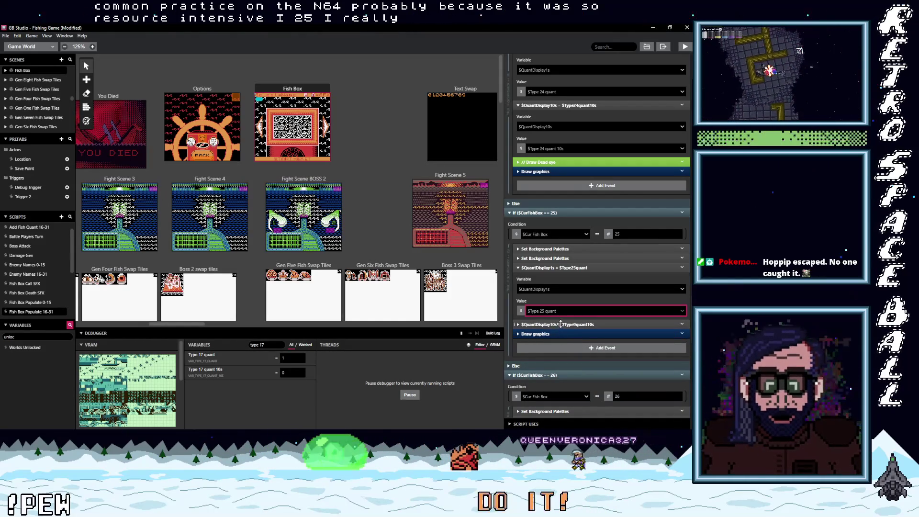
pyautogui.click(560, 324)
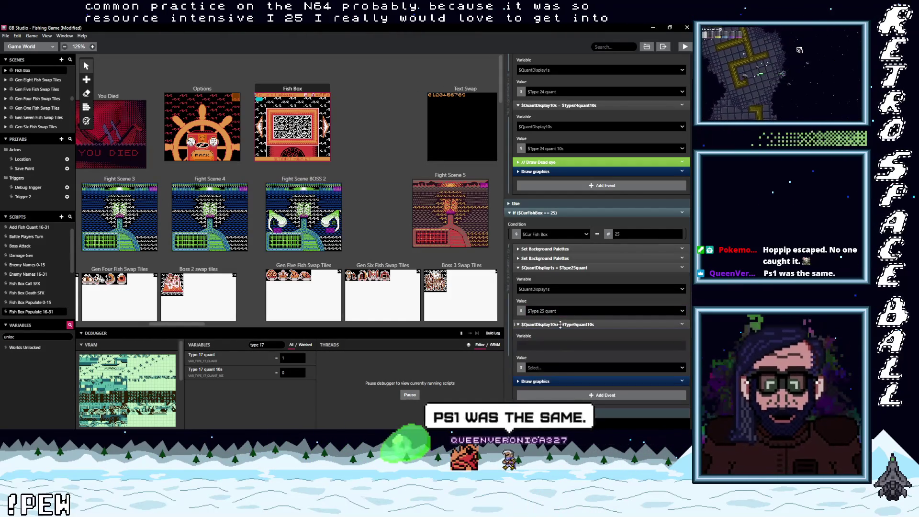
pyautogui.click(557, 367)
pyautogui.write('type ')
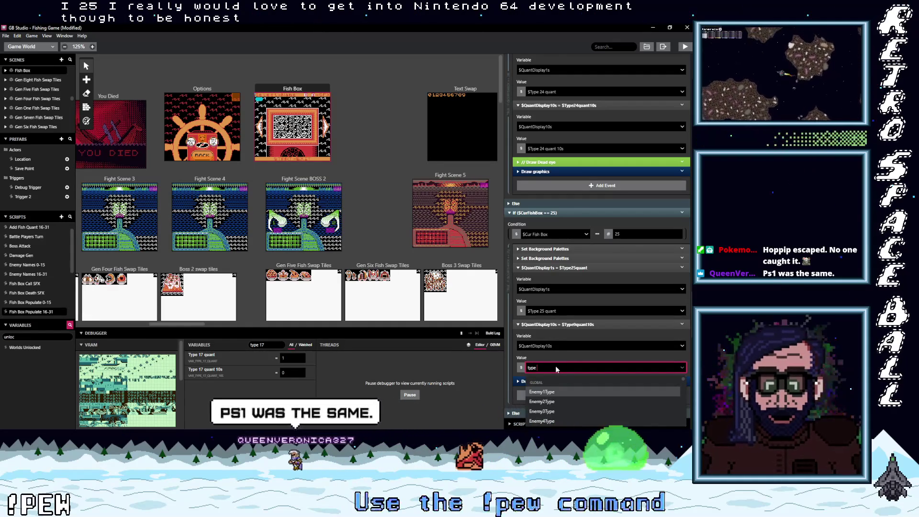
pyautogui.write('25')
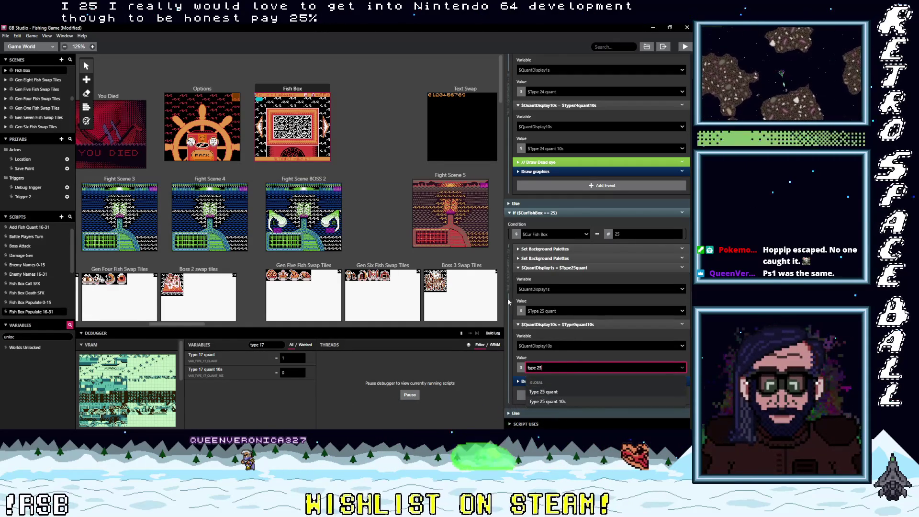
pyautogui.press('Down')
pyautogui.press('Return')
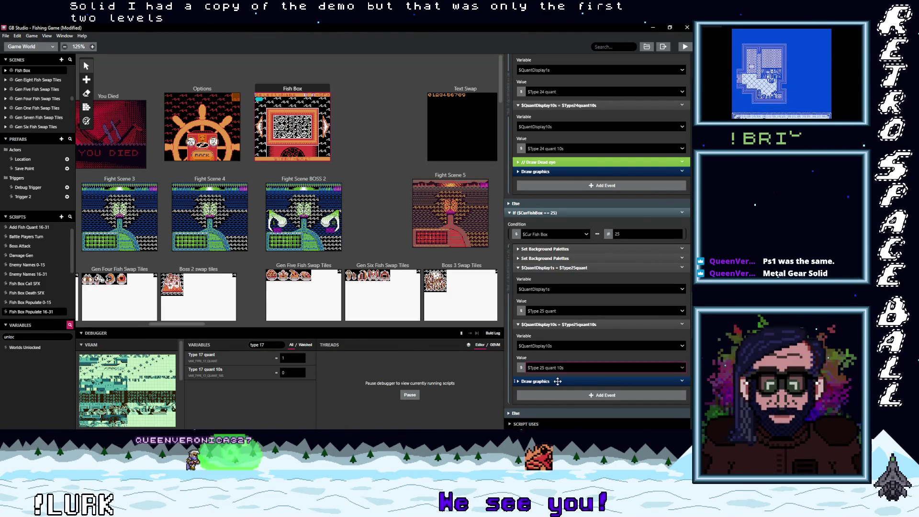
# - Set the ==26 branch's QuantDisplay1s value to $Type 26 quant
pyautogui.click(582, 380)
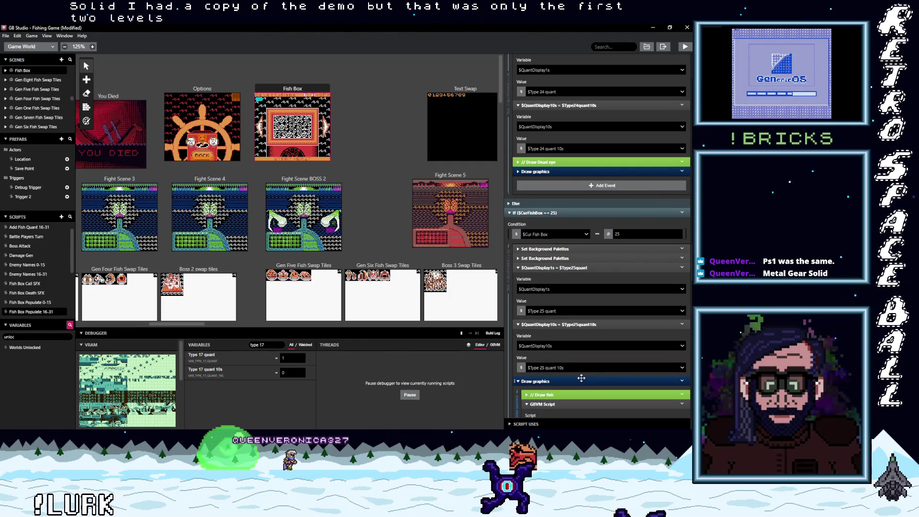
pyautogui.click(581, 380)
pyautogui.scroll(-3, 580, 380)
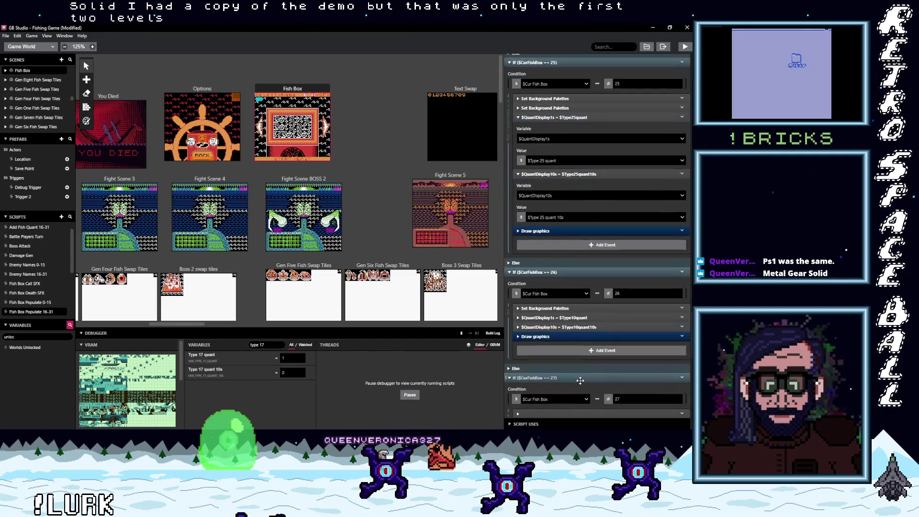
pyautogui.scroll(-1, 579, 378)
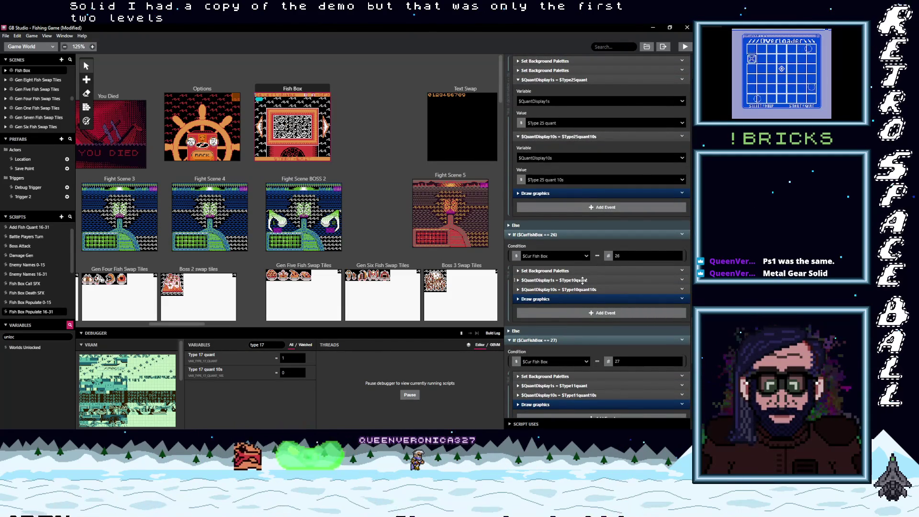
pyautogui.click(582, 280)
pyautogui.click(574, 324)
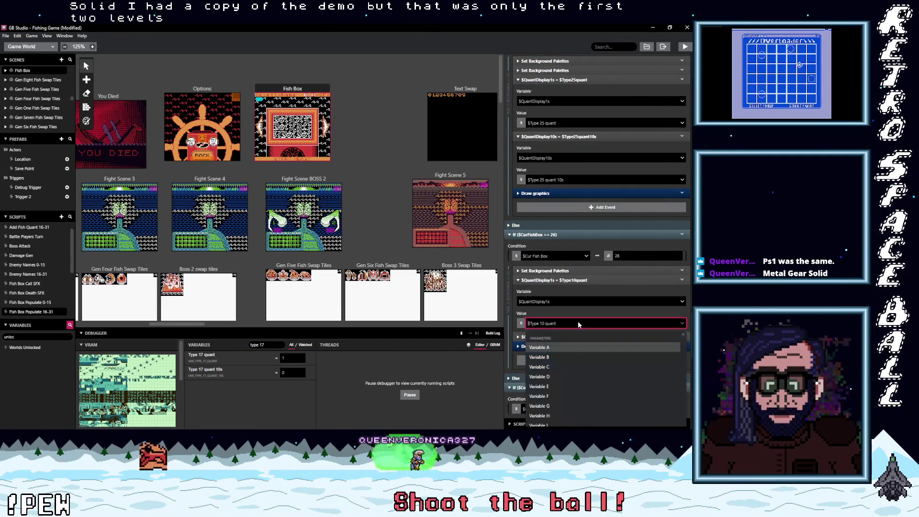
pyautogui.write('type 26')
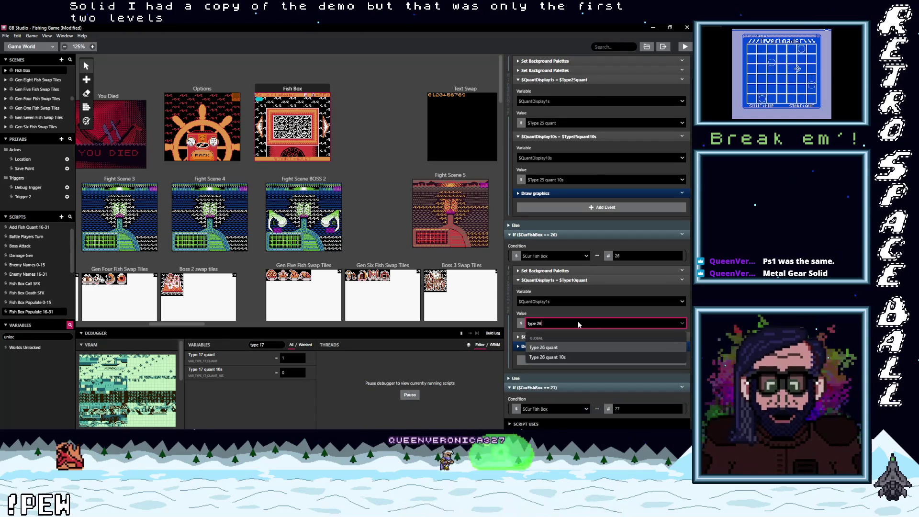
pyautogui.click(584, 348)
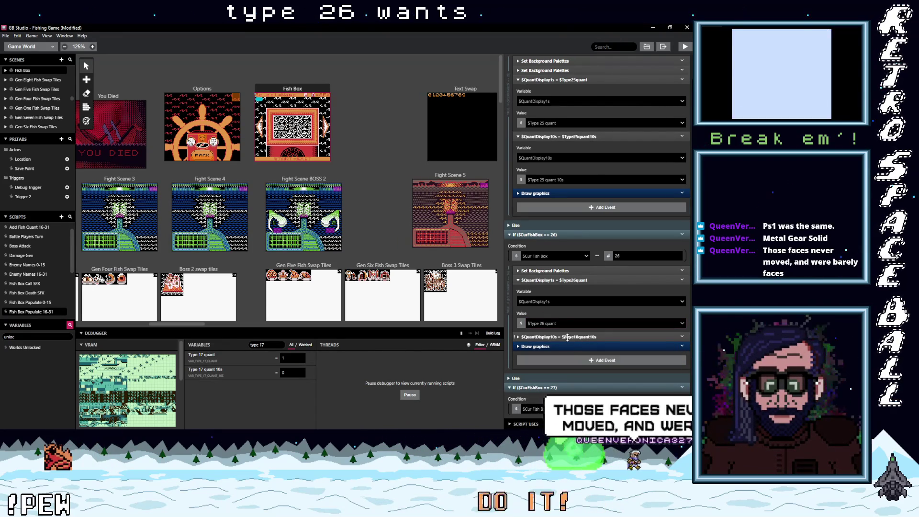
# - Set the ==26 branch's QuantDisplay10s value to $Type 26 quant 10s
pyautogui.click(567, 336)
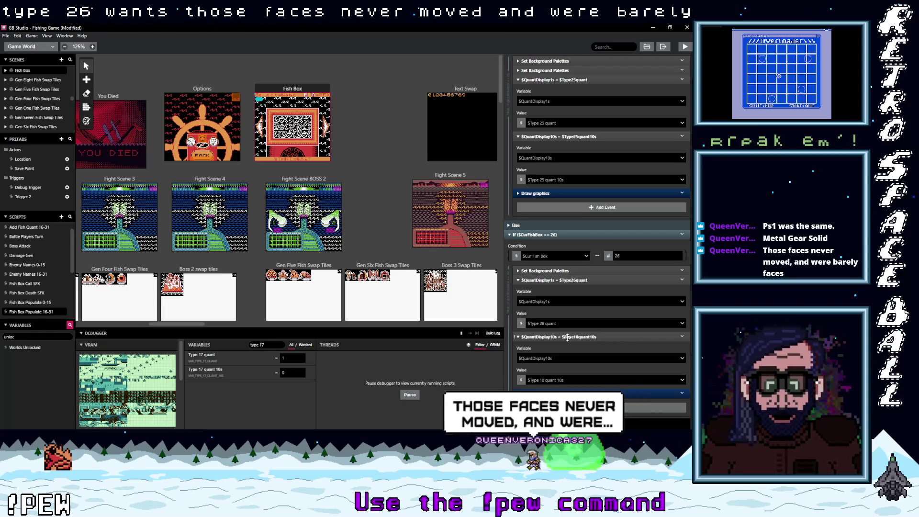
pyautogui.click(562, 381)
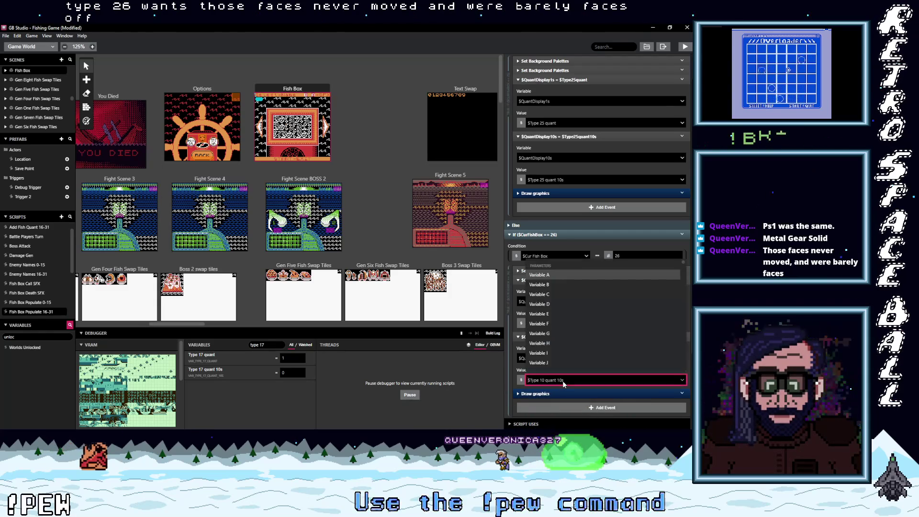
pyautogui.write('type ')
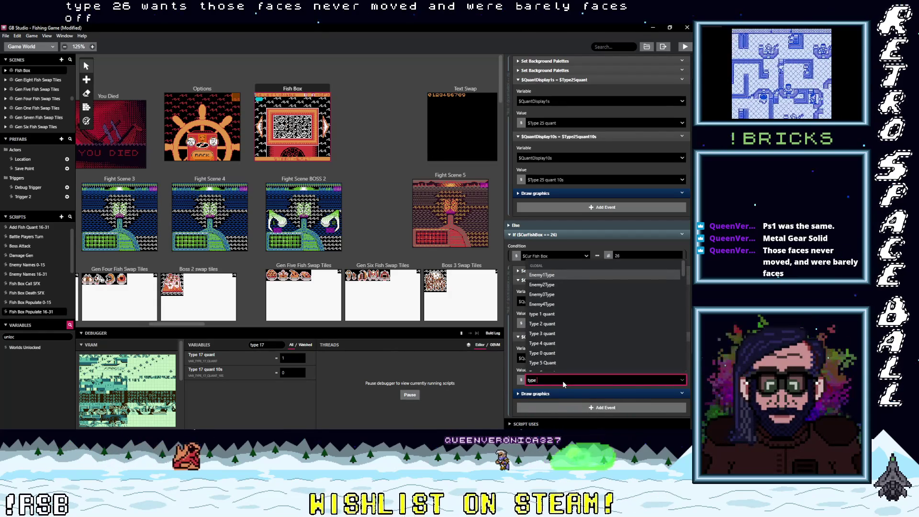
pyautogui.write('26')
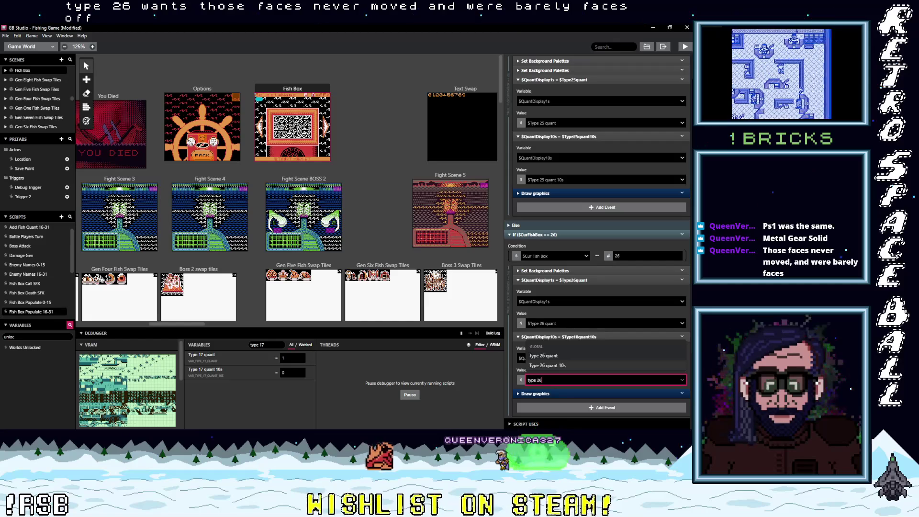
pyautogui.click(547, 365)
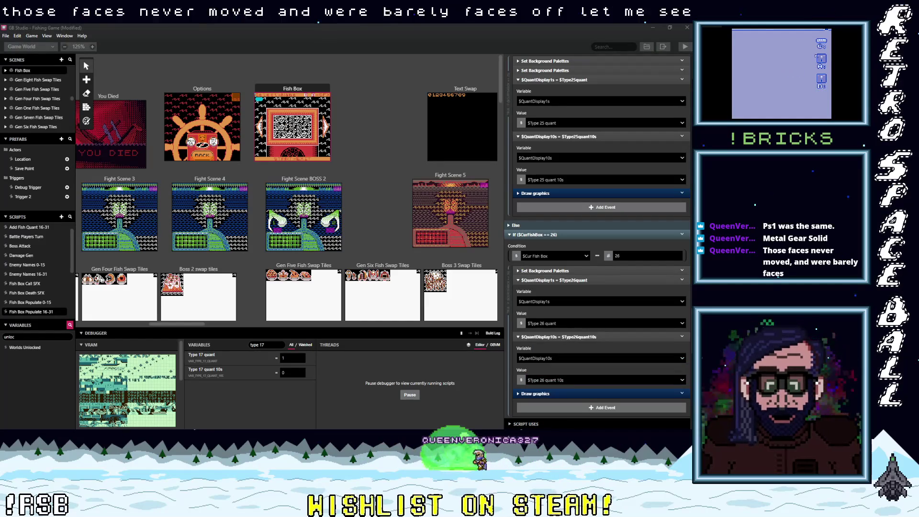
pyautogui.press('z')
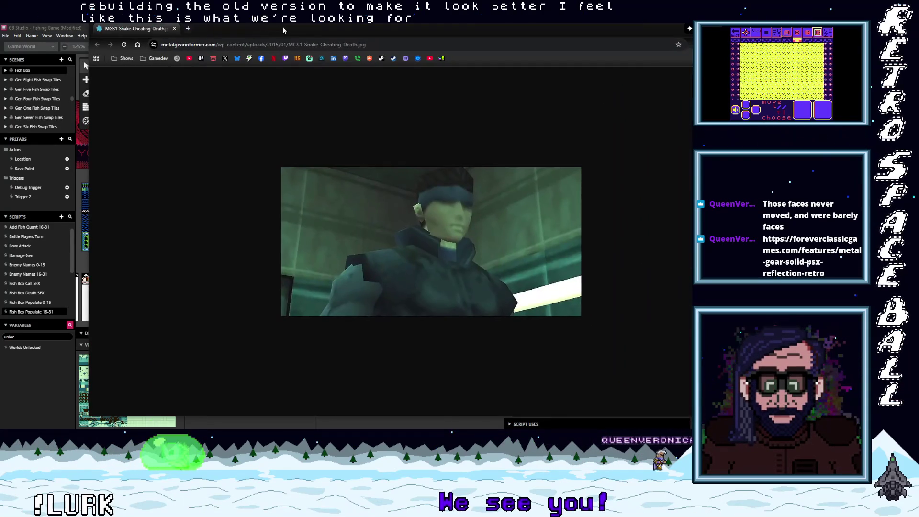
pyautogui.doubleClick(285, 27)
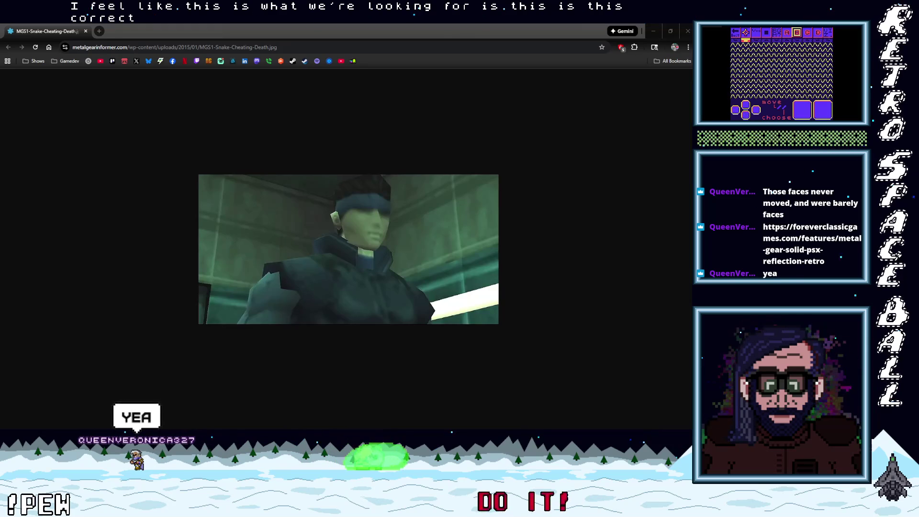
# - Arrange the Solid Snake render window and the Metal Gear Solid screenshot window to compare them
pyautogui.moveTo(440, 28); pyautogui.dragTo(268, 88)
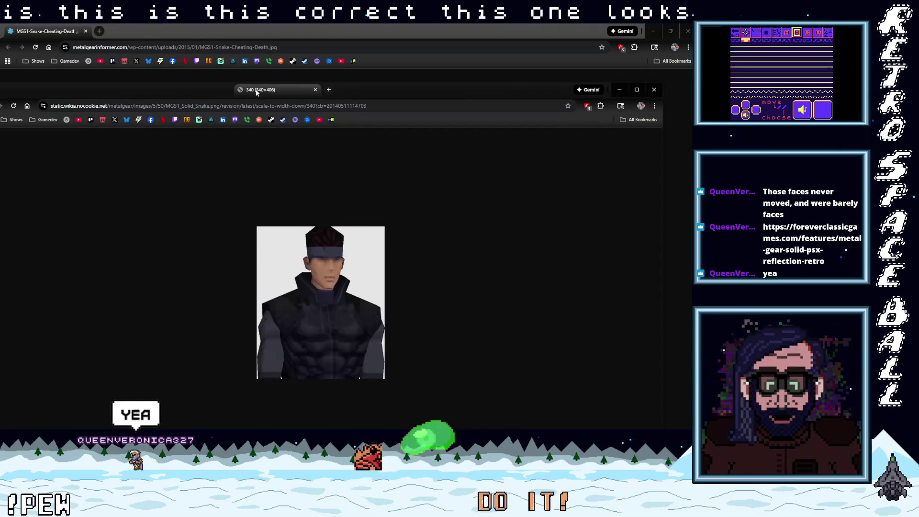
pyautogui.click(203, 78)
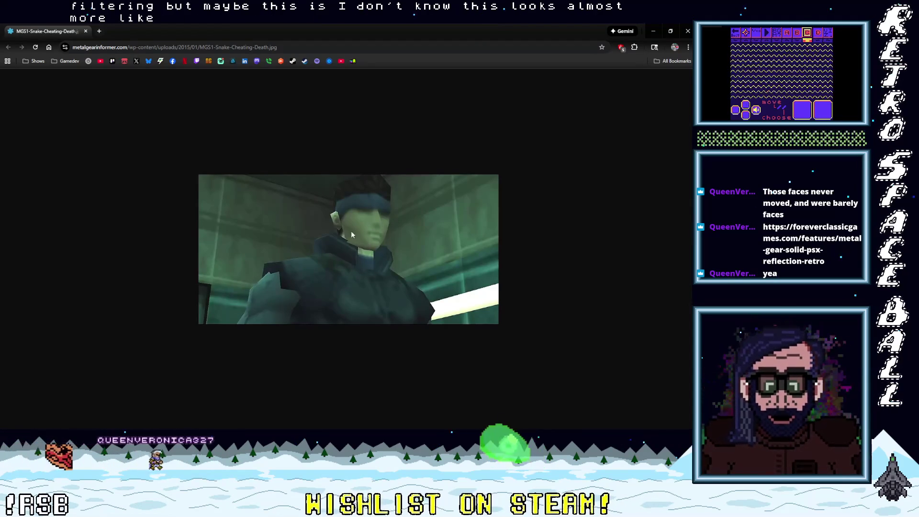
pyautogui.doubleClick(140, 36)
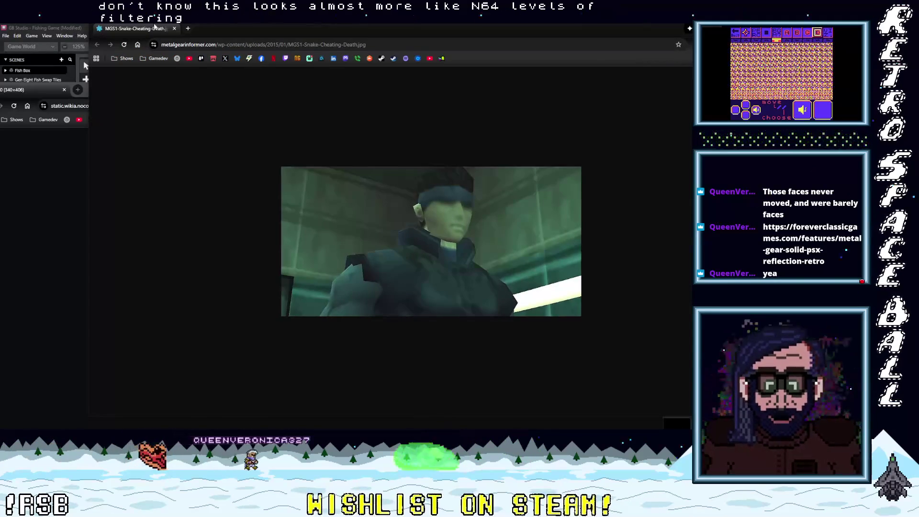
pyautogui.click(174, 254)
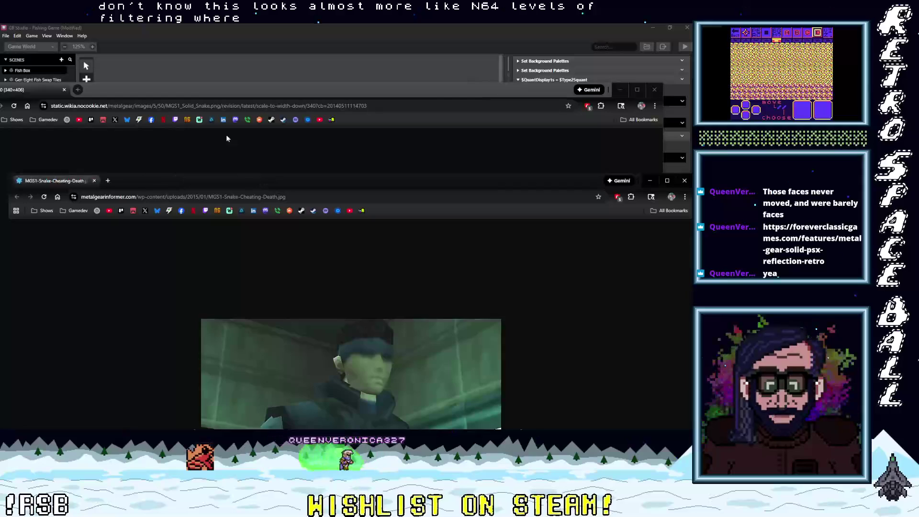
pyautogui.moveTo(184, 95)
pyautogui.mouseDown()
pyautogui.moveTo(242, 69)
pyautogui.moveTo(239, 54)
pyautogui.mouseUp()
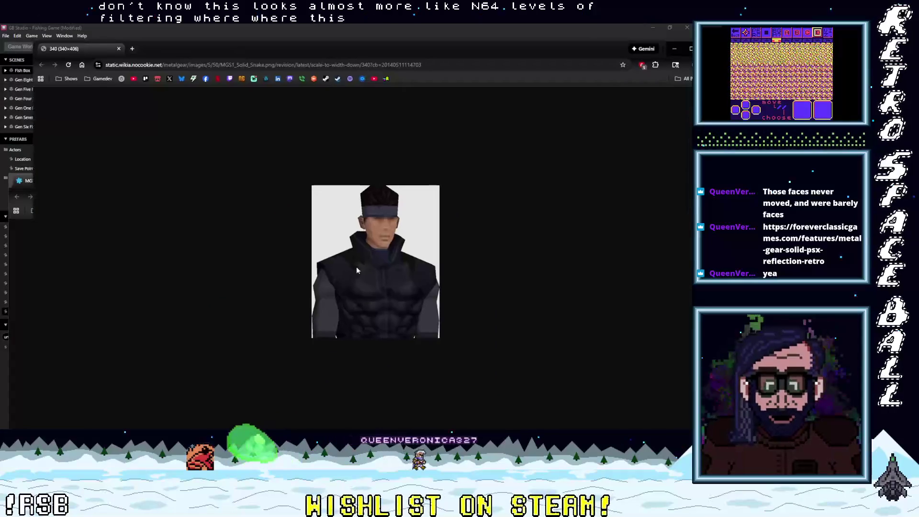
pyautogui.scroll(5, 385, 281)
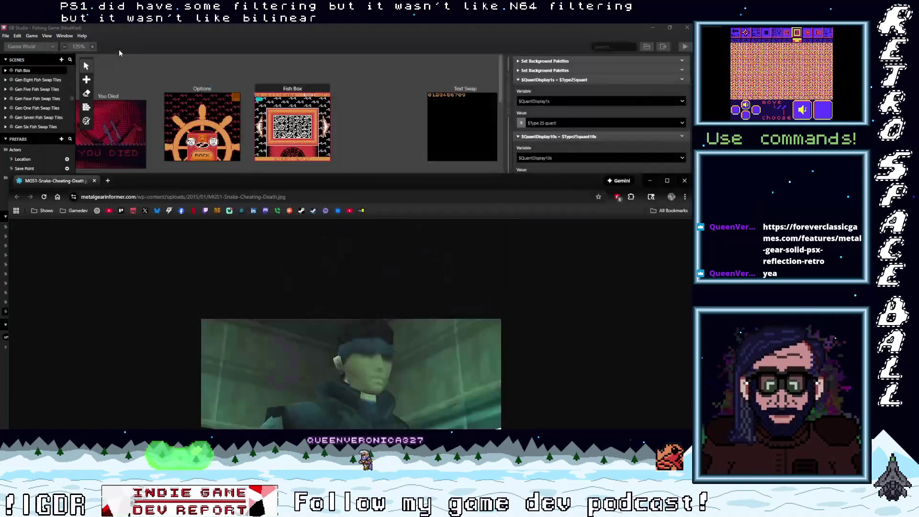
# - Close the image windows and read the Metal Gear Solid article down to its author bio and comments
pyautogui.click(119, 50)
pyautogui.click(93, 181)
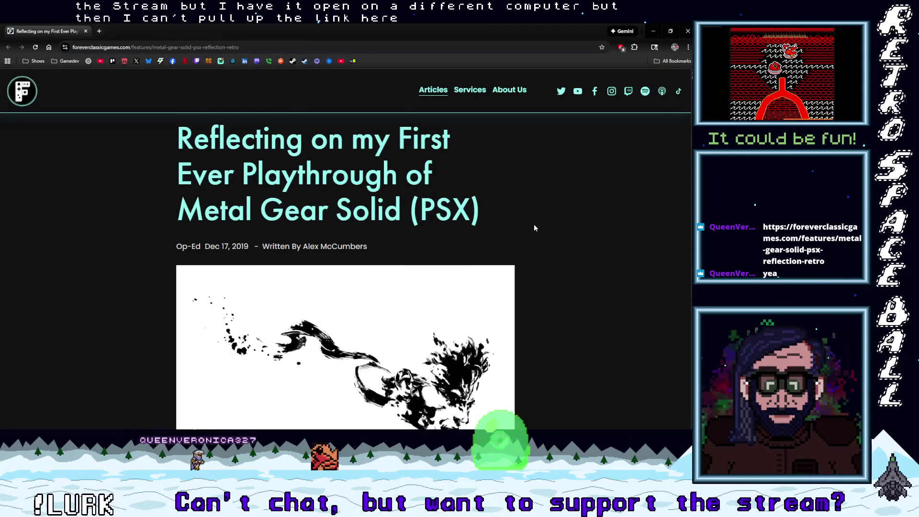
pyautogui.scroll(-8, 536, 224)
pyautogui.scroll(-4, 543, 230)
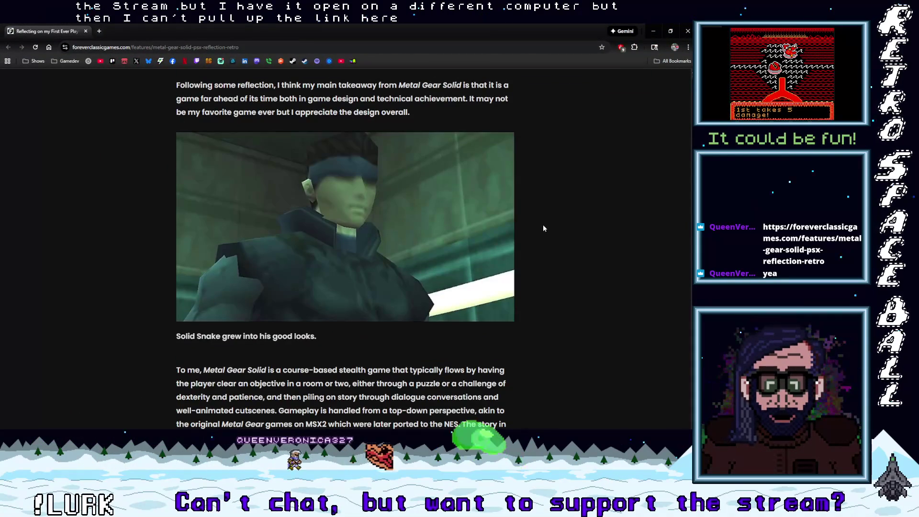
pyautogui.scroll(-20, 534, 224)
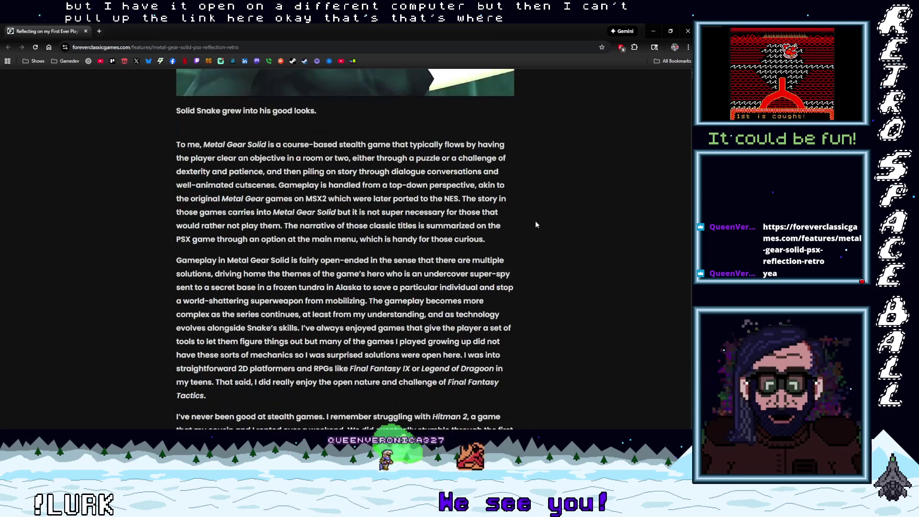
pyautogui.scroll(-20, 535, 224)
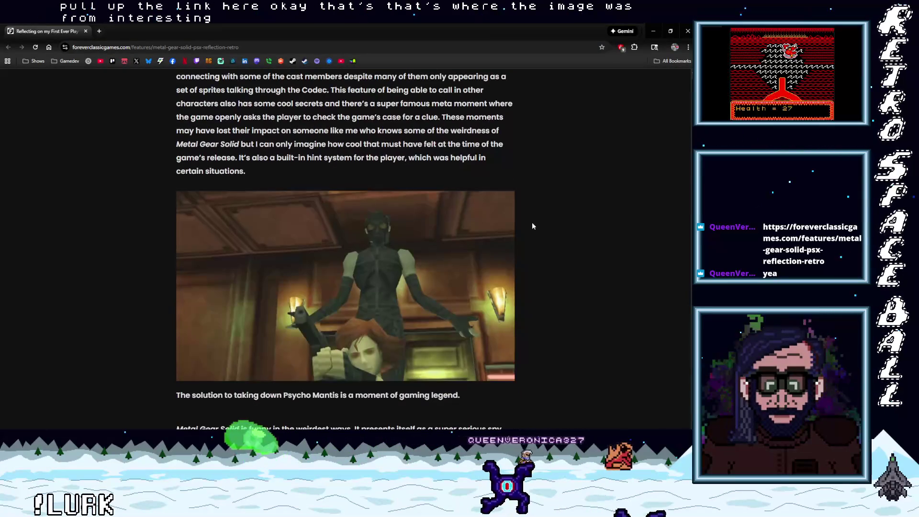
pyautogui.scroll(-1, 532, 223)
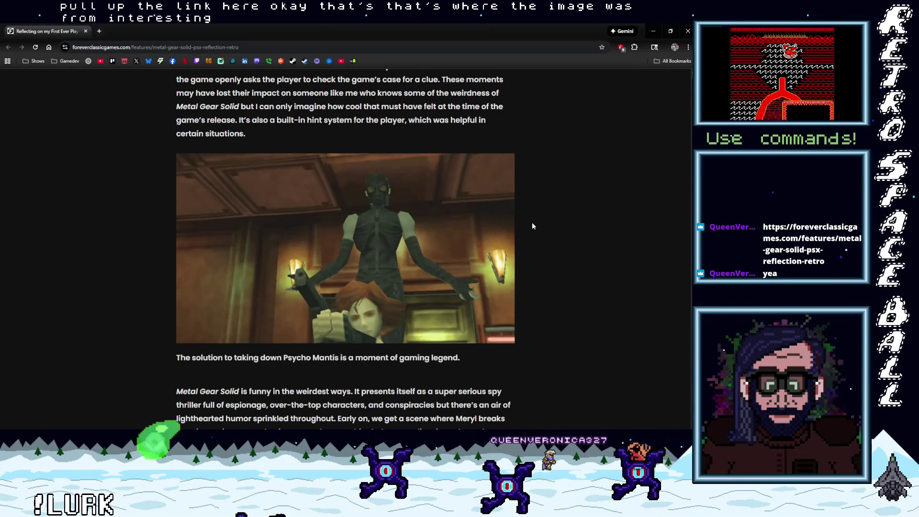
pyautogui.scroll(-15, 532, 225)
pyautogui.scroll(-5, 531, 225)
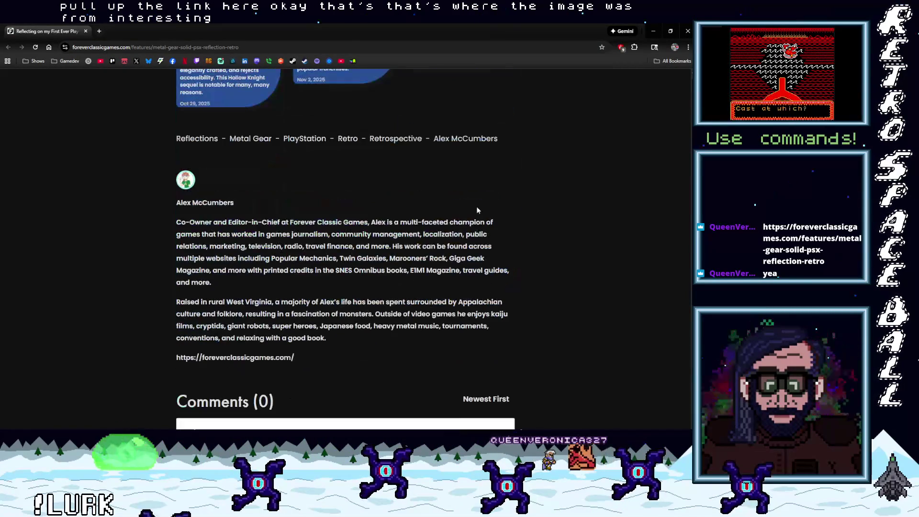
pyautogui.click(86, 32)
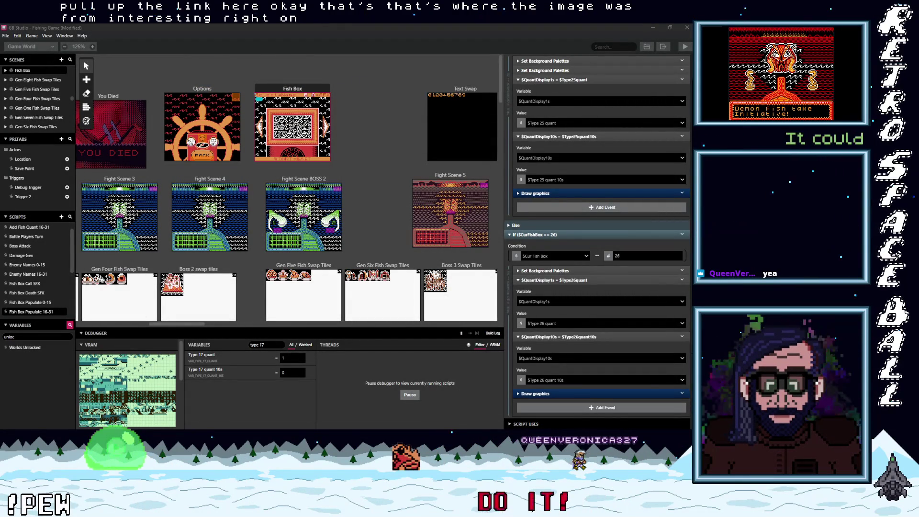
# - Set fish box 27's digits to $Type 27 quant (ones) and $Type 27 quant 10s (tens)
pyautogui.click(605, 380)
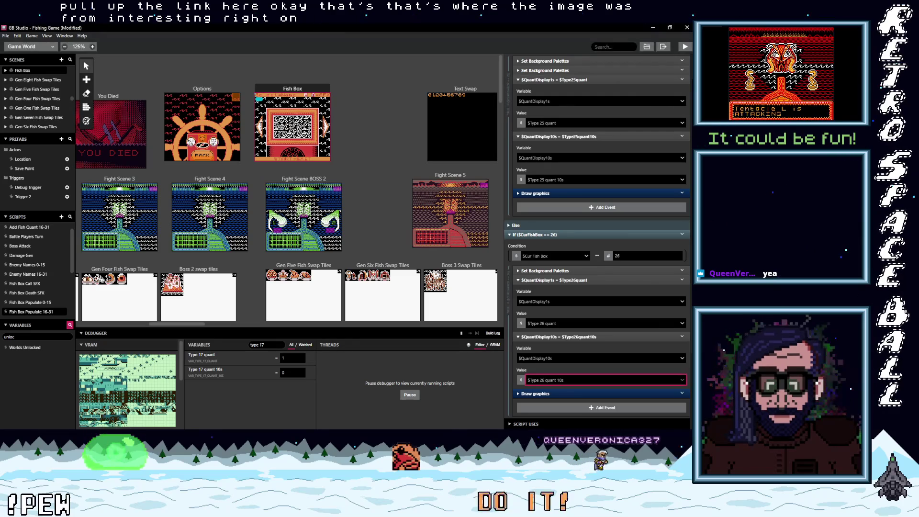
pyautogui.scroll(-5, 612, 354)
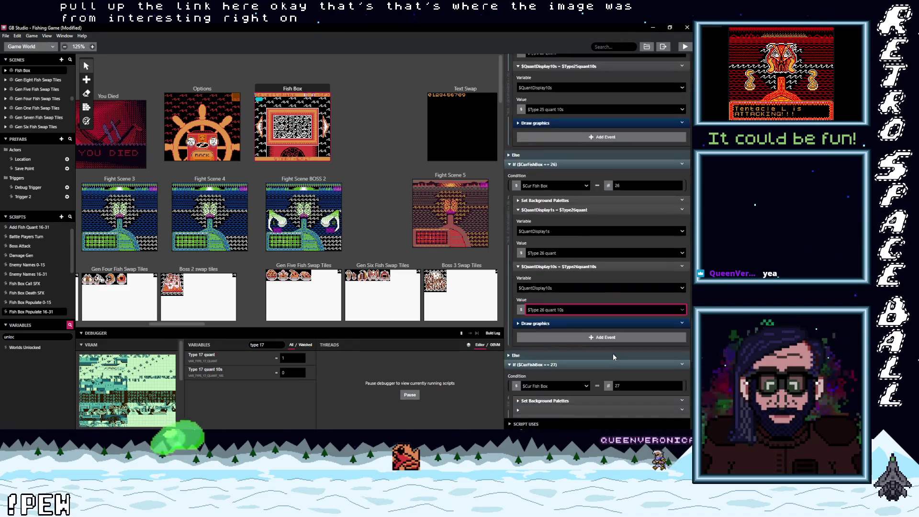
pyautogui.scroll(-5, 609, 354)
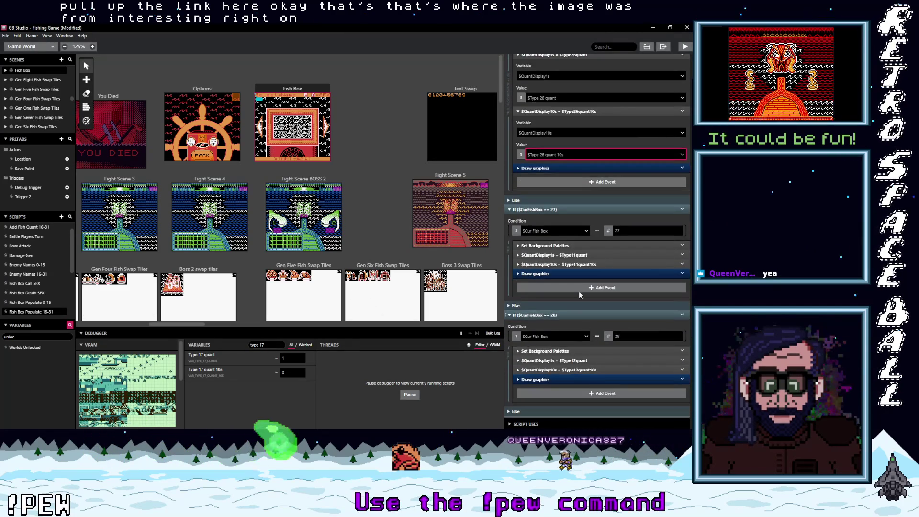
pyautogui.click(577, 255)
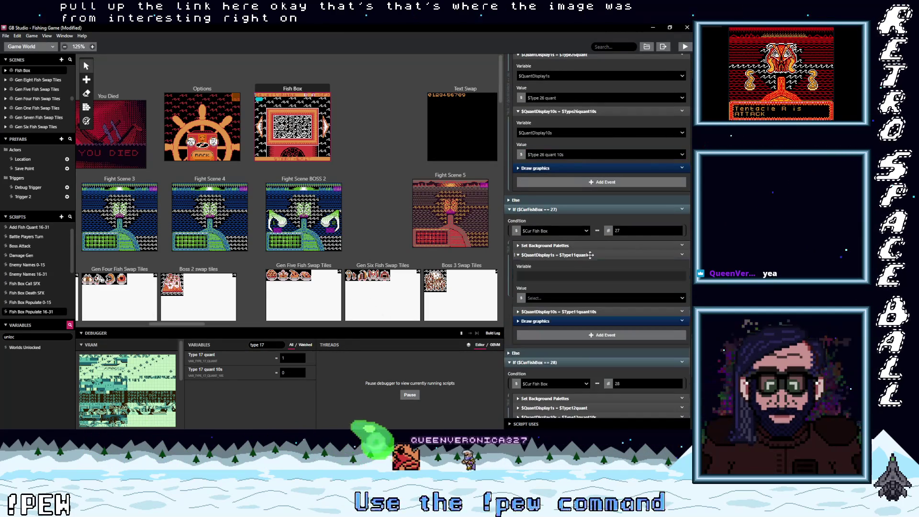
pyautogui.click(572, 300)
pyautogui.write('type 27')
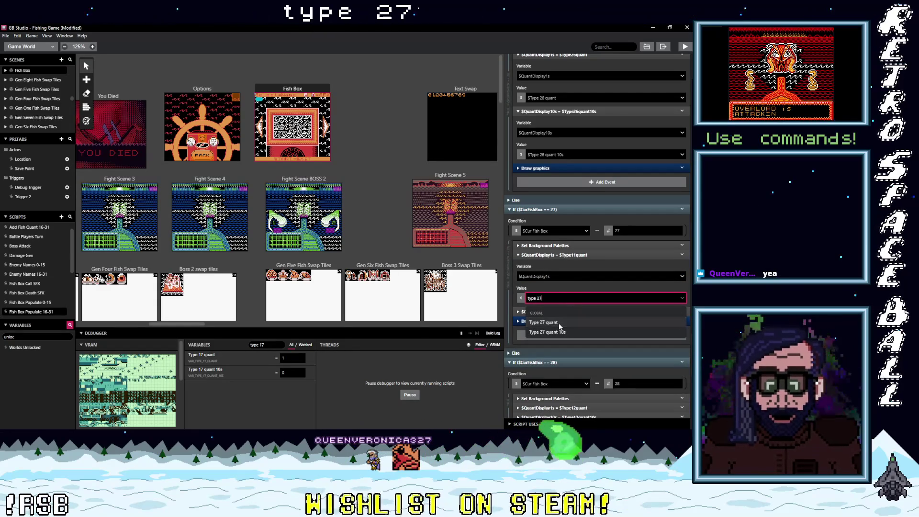
pyautogui.click(560, 323)
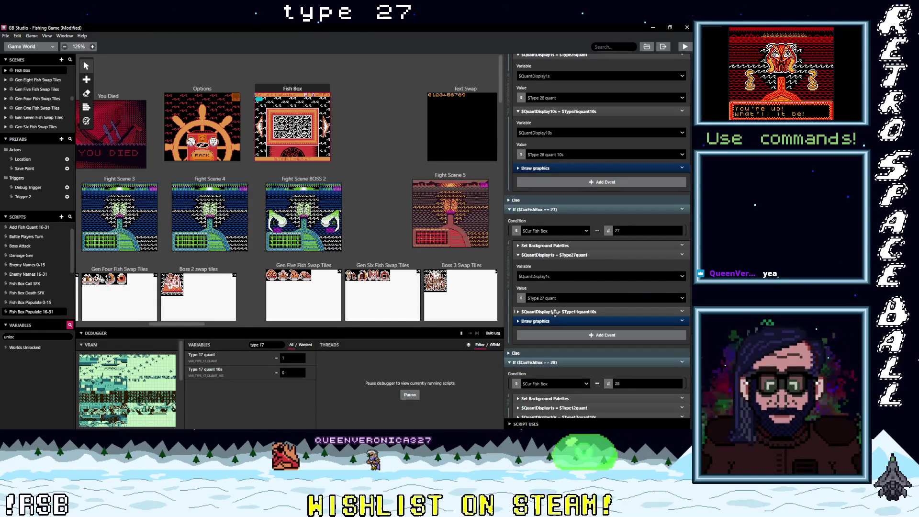
pyautogui.click(555, 312)
pyautogui.click(566, 354)
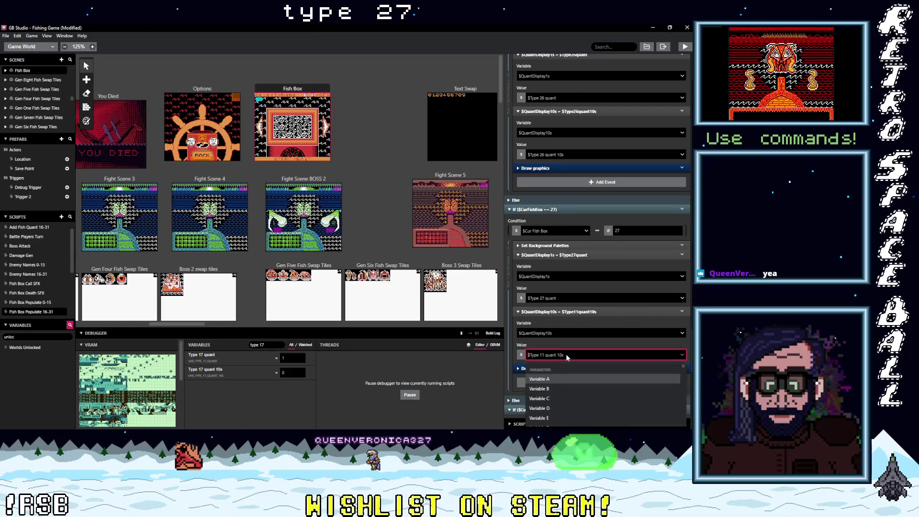
pyautogui.write('type 27')
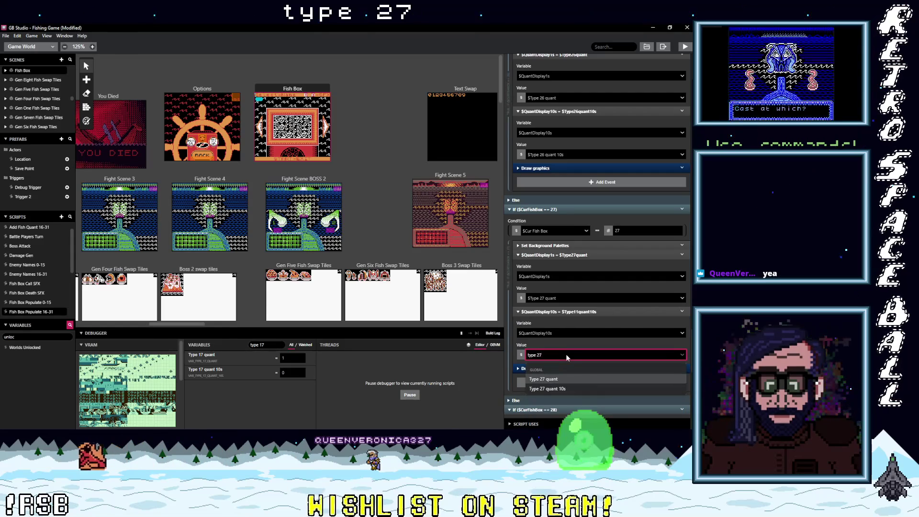
pyautogui.click(565, 388)
# - Set fish box 28's QuantDisplay1s value to $Type 28 quant
pyautogui.scroll(-3, 570, 368)
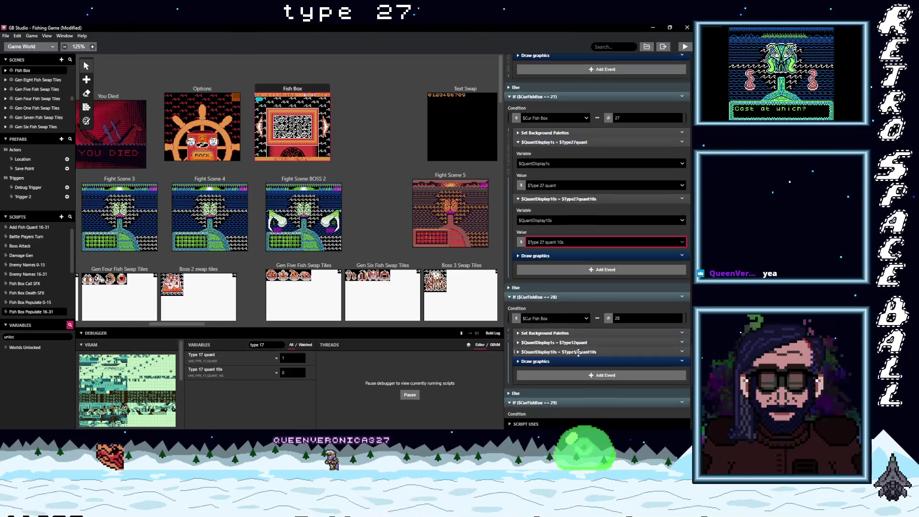
pyautogui.scroll(-1, 578, 352)
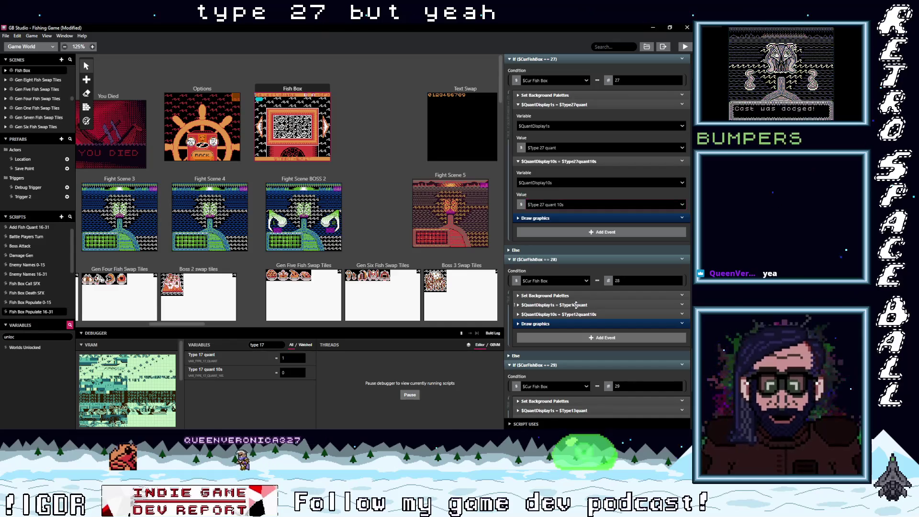
pyautogui.click(576, 305)
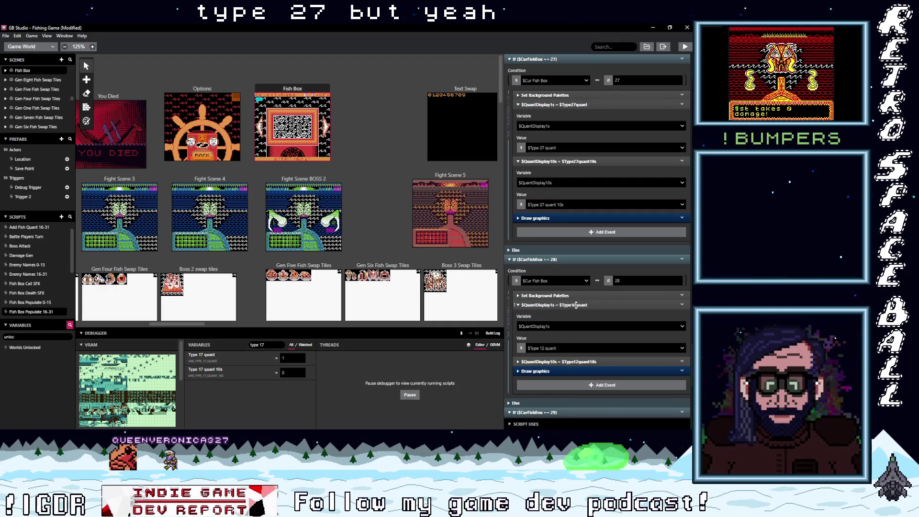
pyautogui.click(565, 349)
pyautogui.write('type')
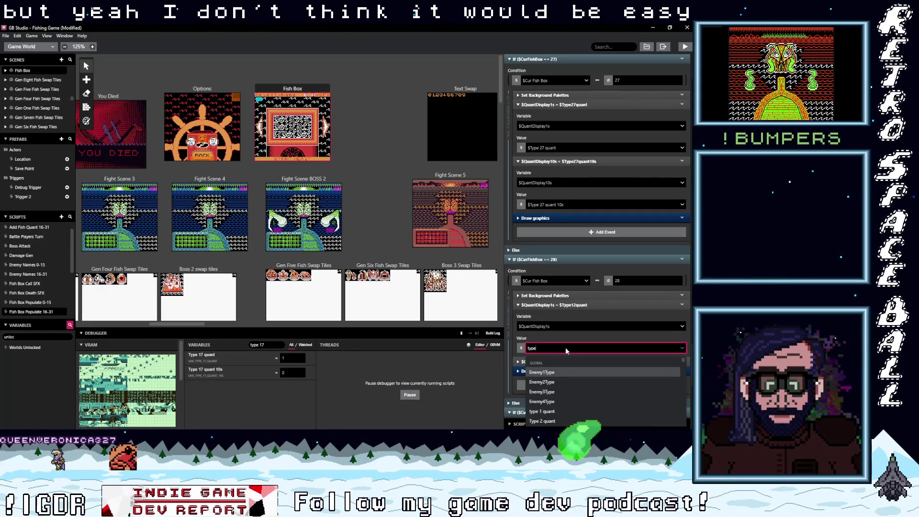
pyautogui.write(' 2')
pyautogui.press('Down')
pyautogui.press('Down')
pyautogui.press('Down')
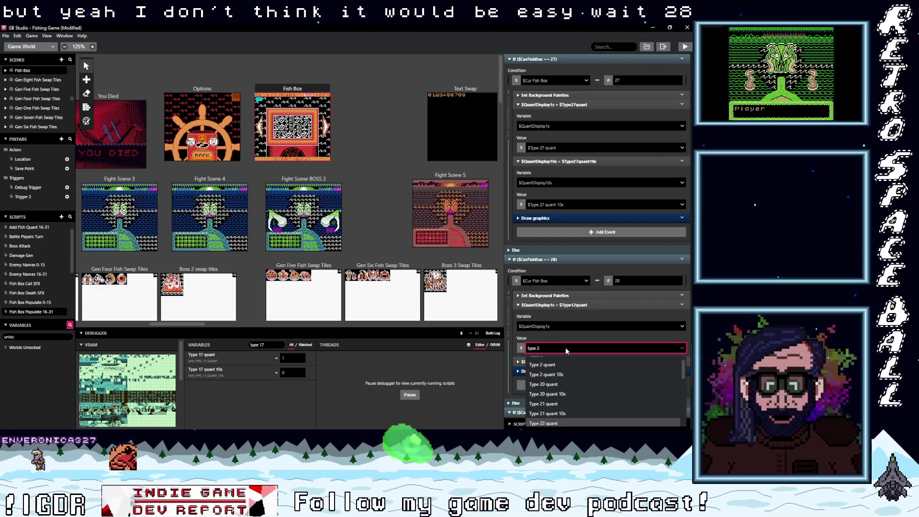
pyautogui.write('8')
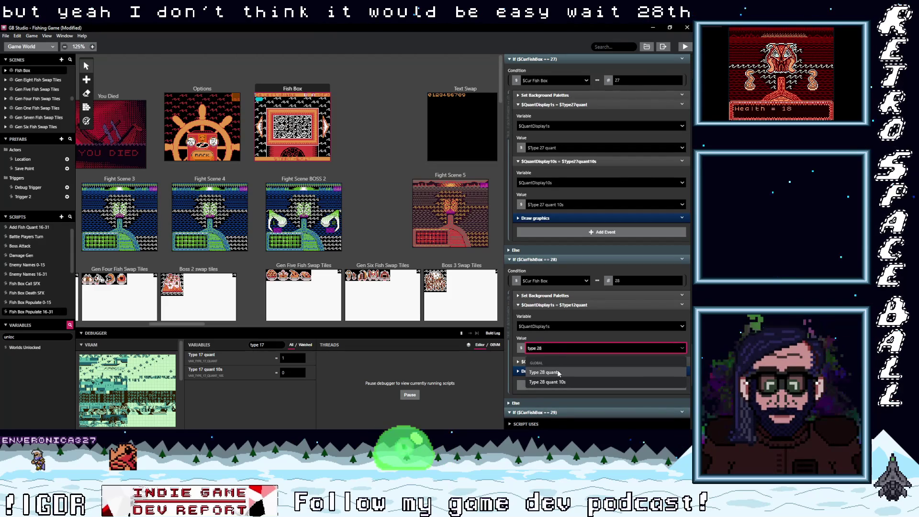
pyautogui.click(572, 374)
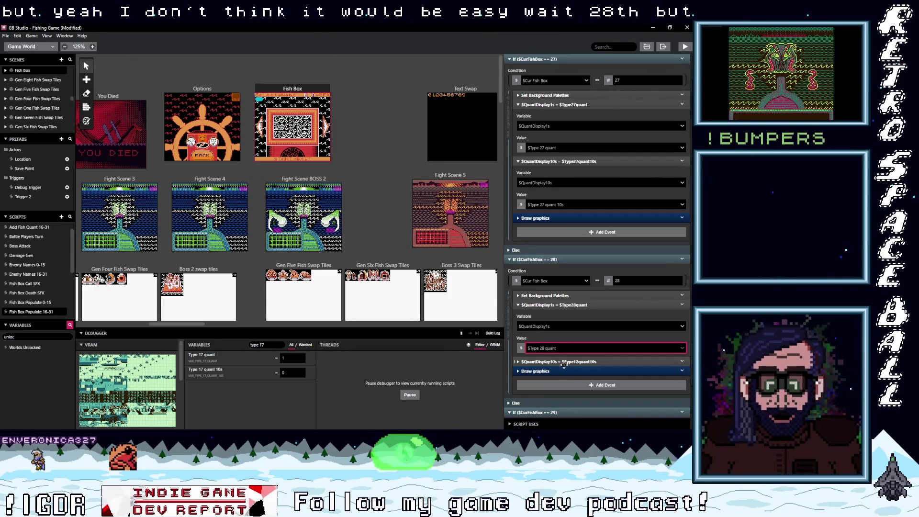
pyautogui.click(564, 361)
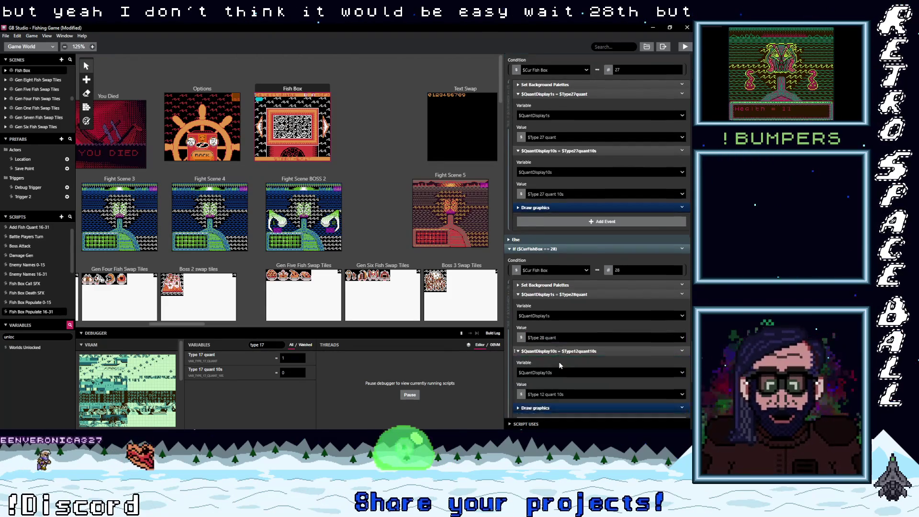
pyautogui.scroll(-1, 559, 363)
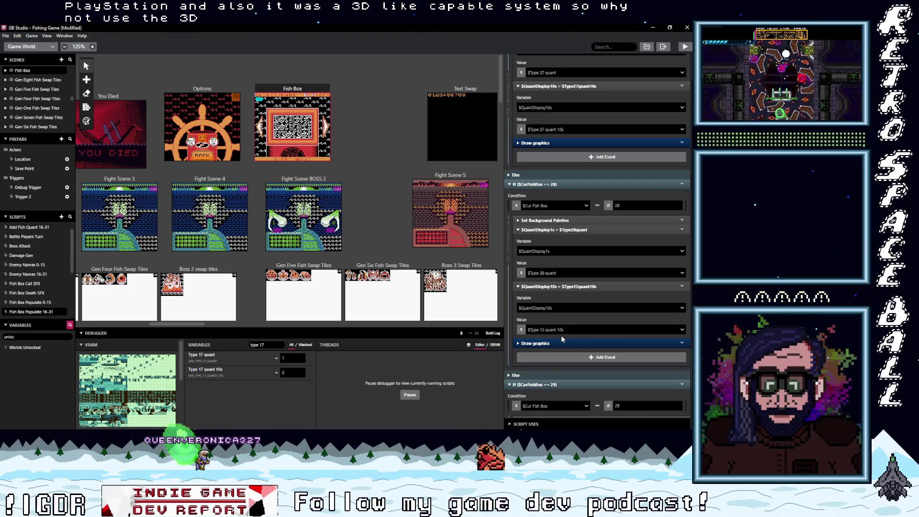
pyautogui.scroll(-3, 576, 336)
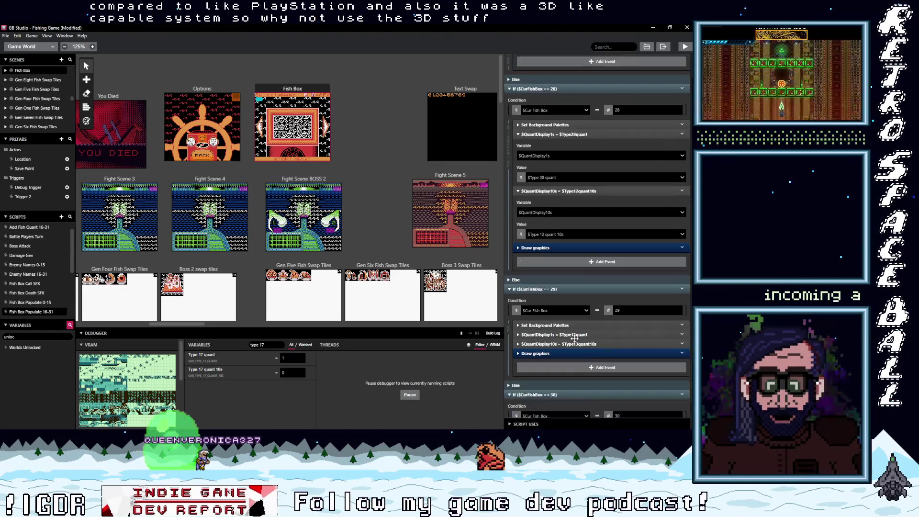
# - Choose $Type 29 quant as QuantDisplay1s's value in the ==29 branch
pyautogui.scroll(-1, 574, 337)
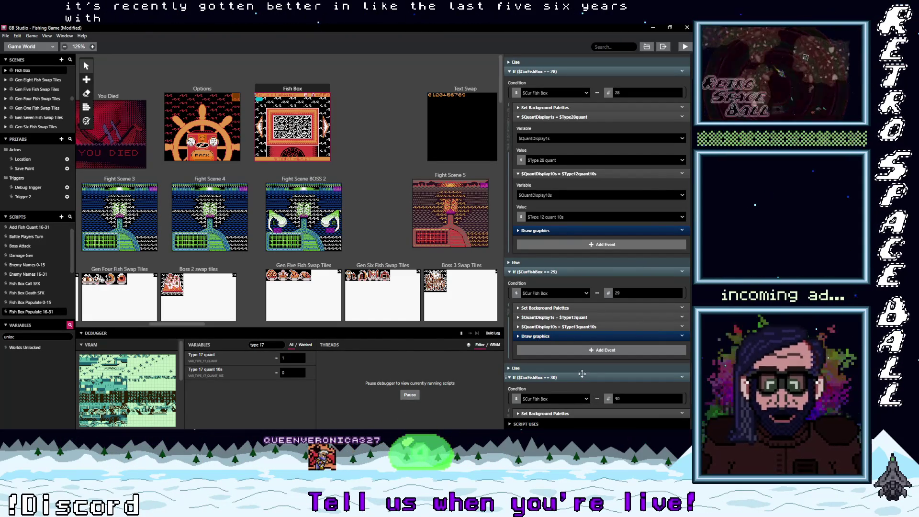
pyautogui.click(584, 317)
pyautogui.click(574, 360)
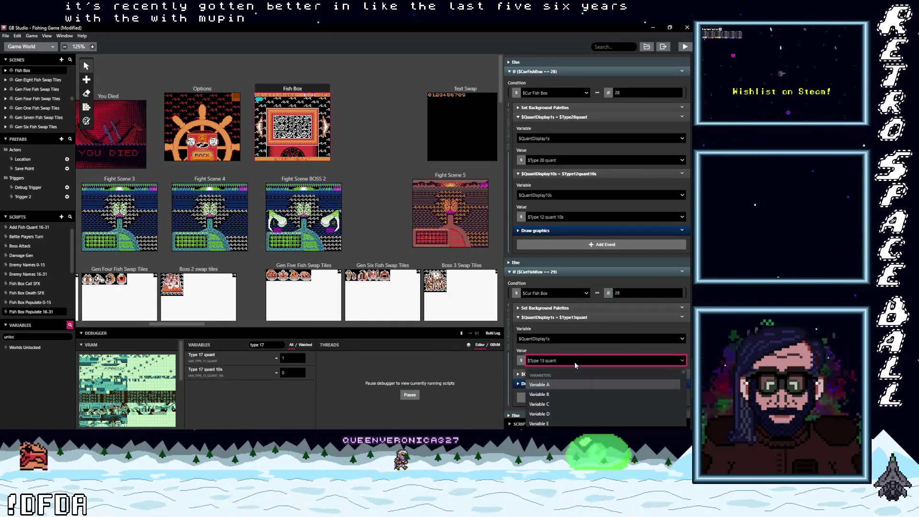
pyautogui.write('type ')
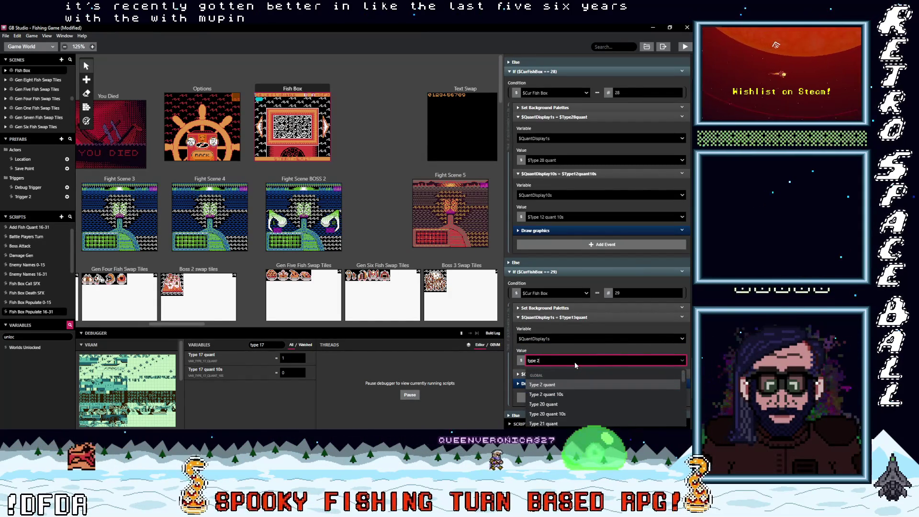
pyautogui.write('29')
pyautogui.click(561, 385)
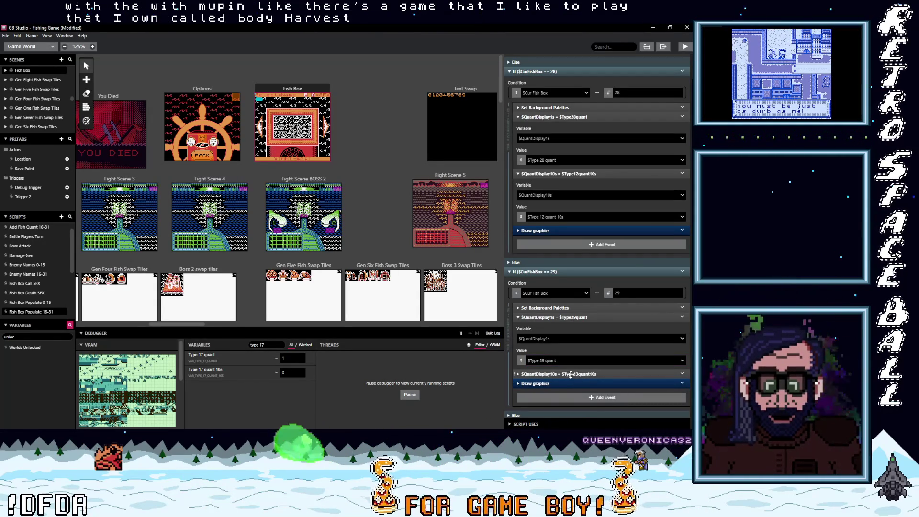
pyautogui.click(578, 376)
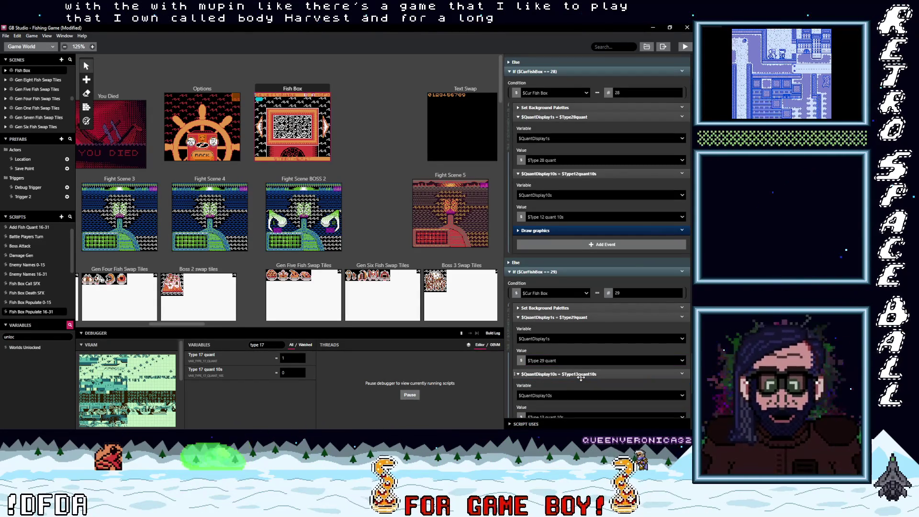
pyautogui.scroll(-1, 580, 393)
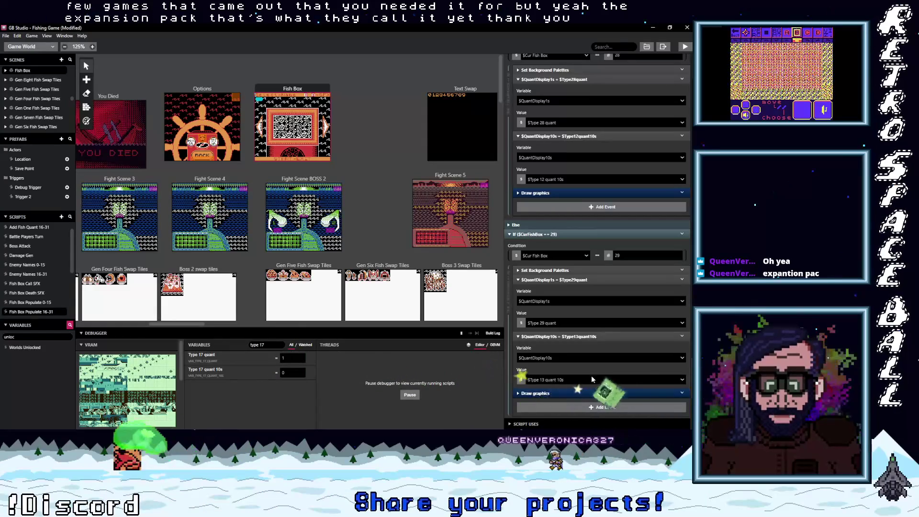
# - Select $Type 29 quant 10s as QuantDisplay10s's value in the ==29 branch
pyautogui.click(583, 380)
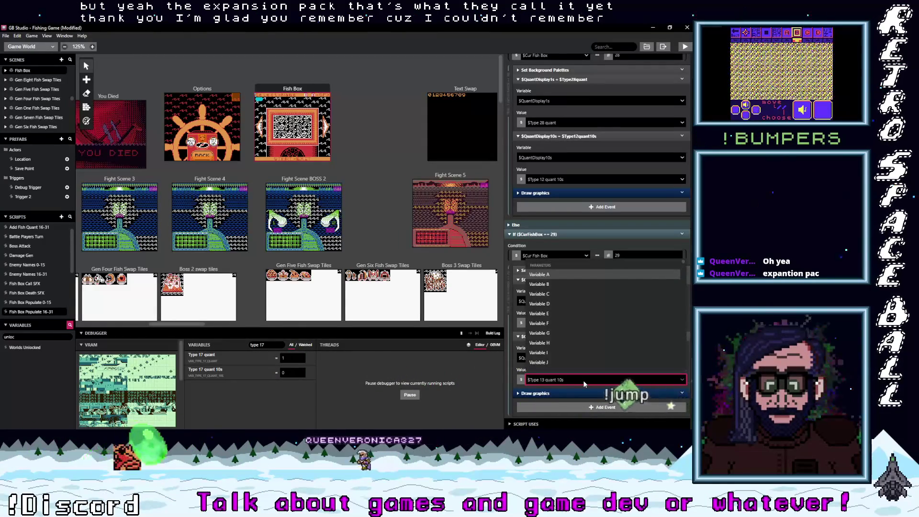
pyautogui.click(584, 383)
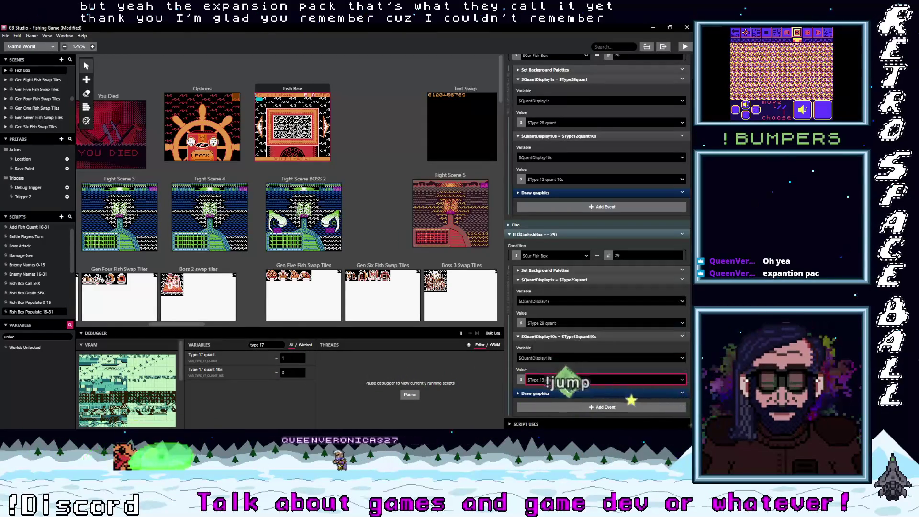
pyautogui.click(583, 380)
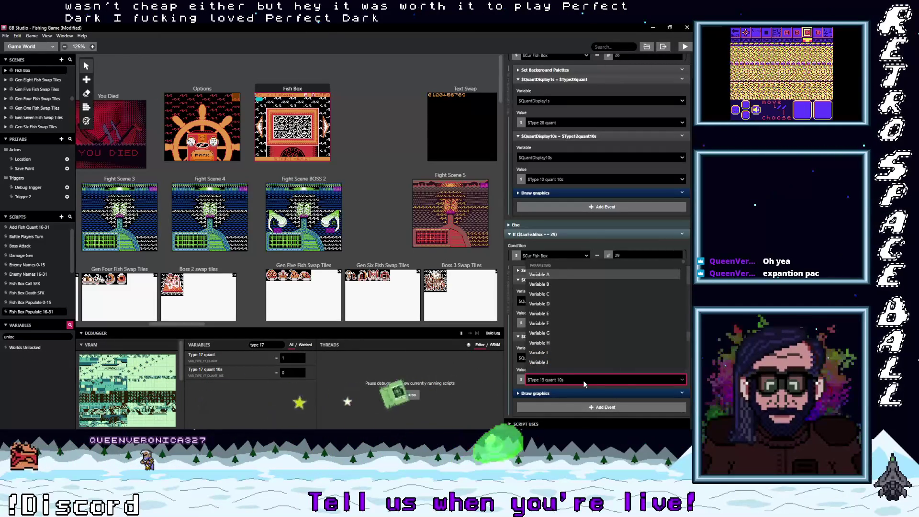
pyautogui.write('type 29')
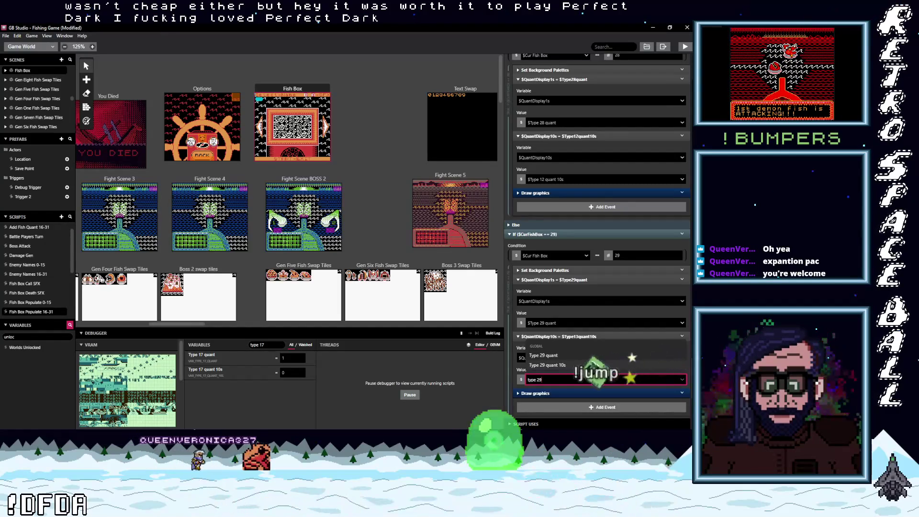
pyautogui.click(594, 365)
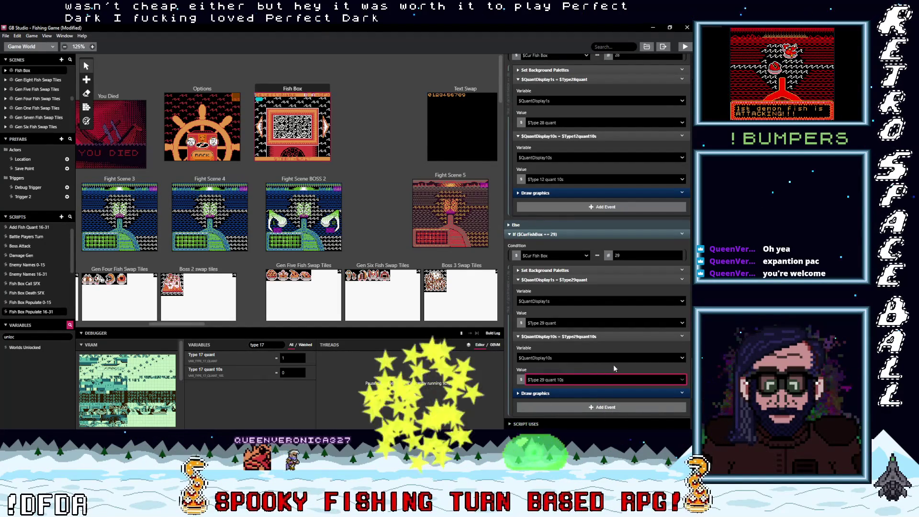
pyautogui.scroll(-3, 580, 359)
pyautogui.scroll(-1, 579, 359)
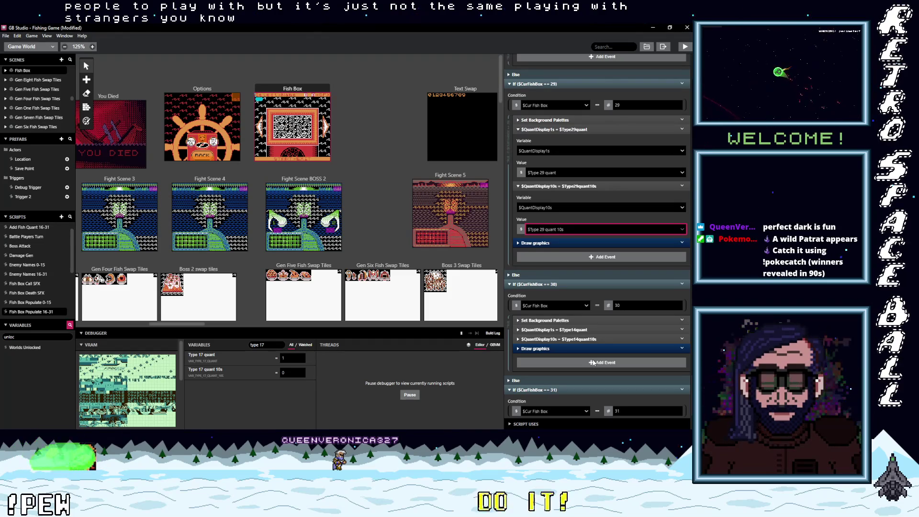
# - Set the ==30 branch's QuantDisplay1s value to $Type 30 quant
pyautogui.click(590, 330)
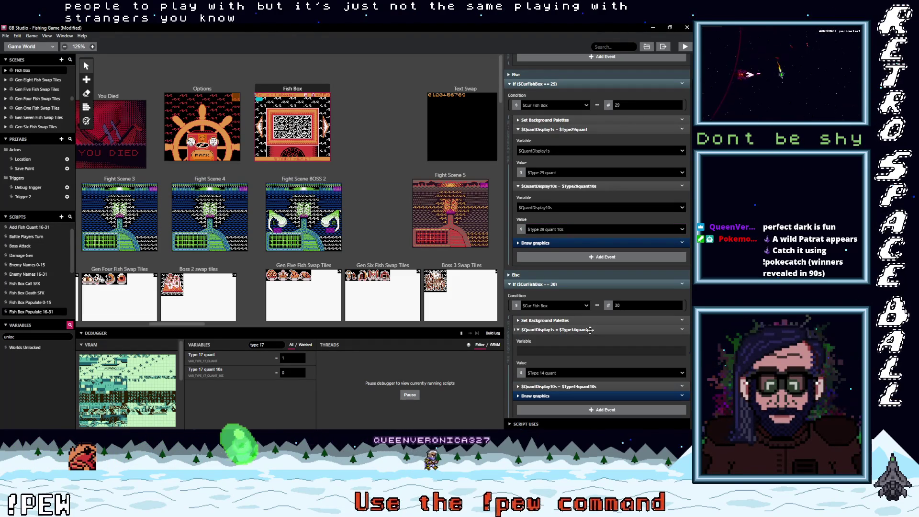
pyautogui.click(568, 372)
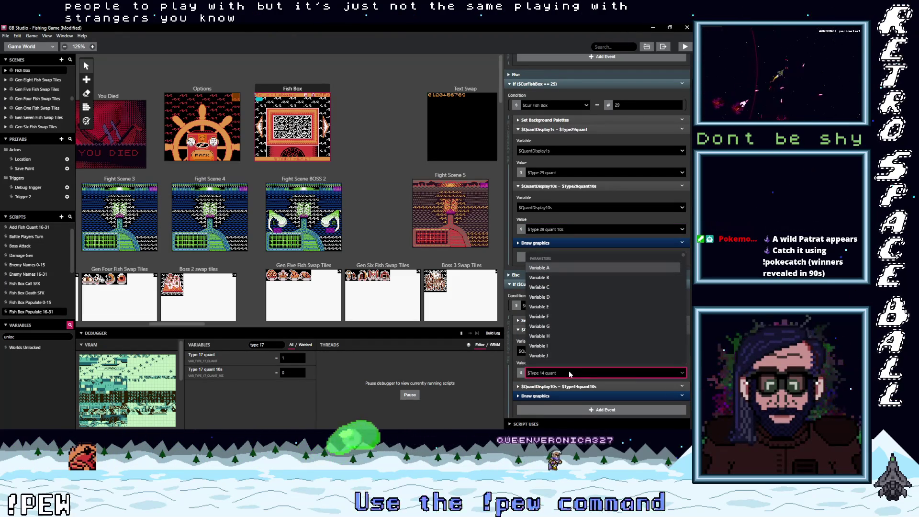
pyautogui.write('type')
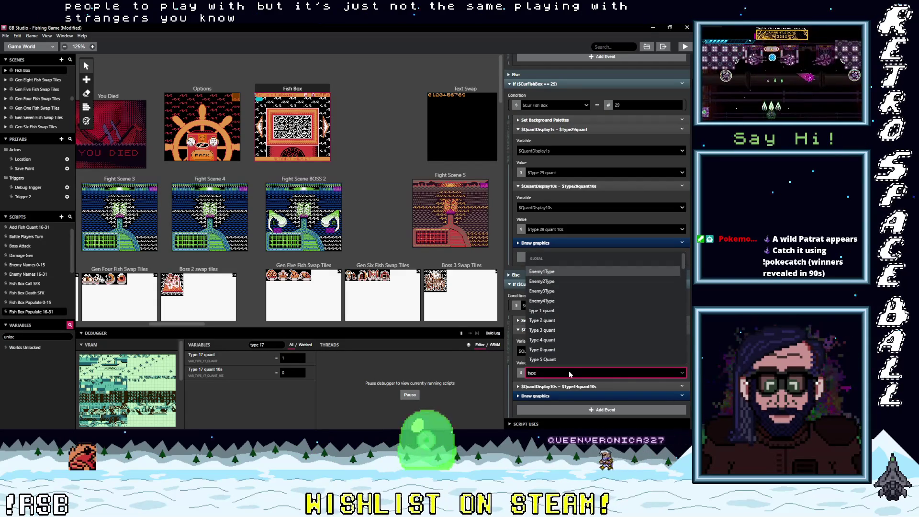
pyautogui.write(' 30')
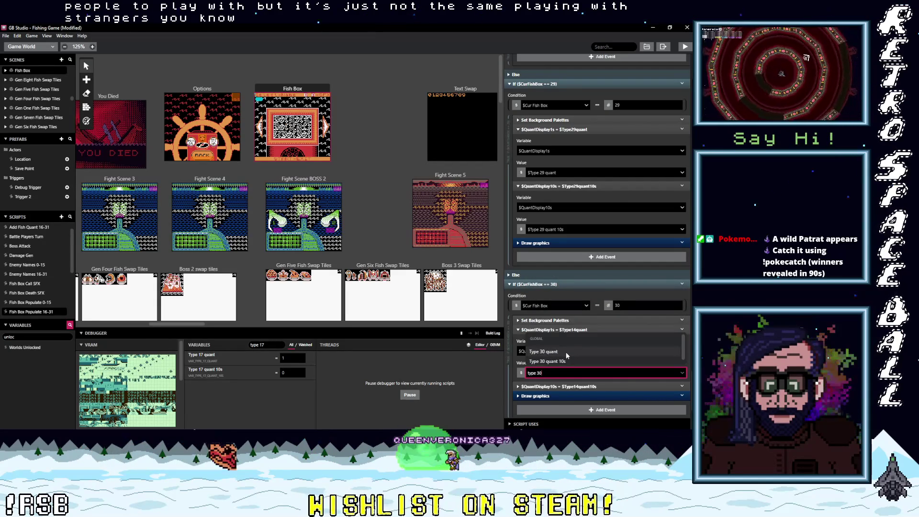
pyautogui.press('Escape')
pyautogui.scroll(-1, 580, 370)
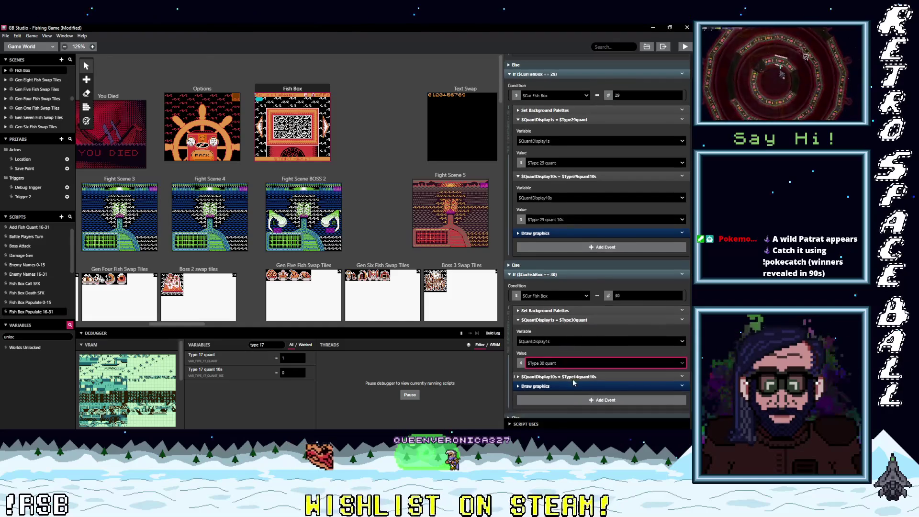
# - Set the ==30 branch's QuantDisplay10s value to $Type 31 quant 10s
pyautogui.click(584, 350)
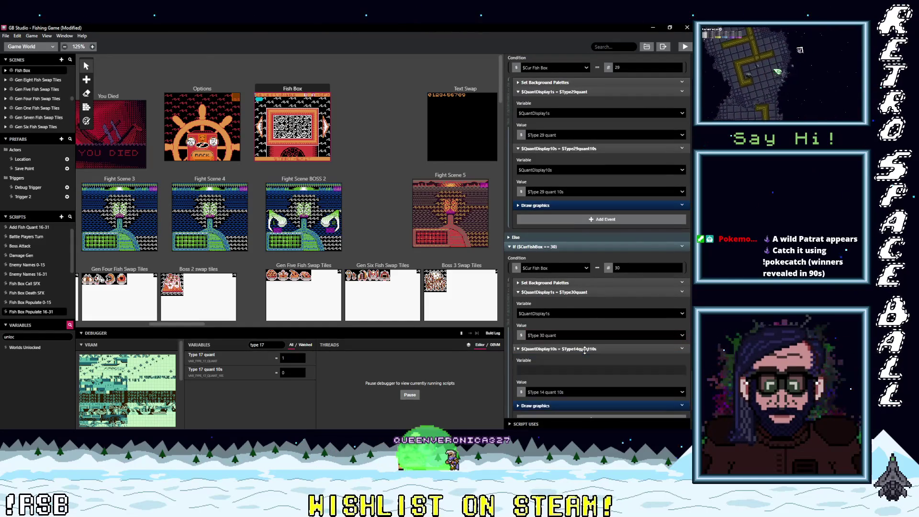
pyautogui.click(576, 391)
pyautogui.write('type')
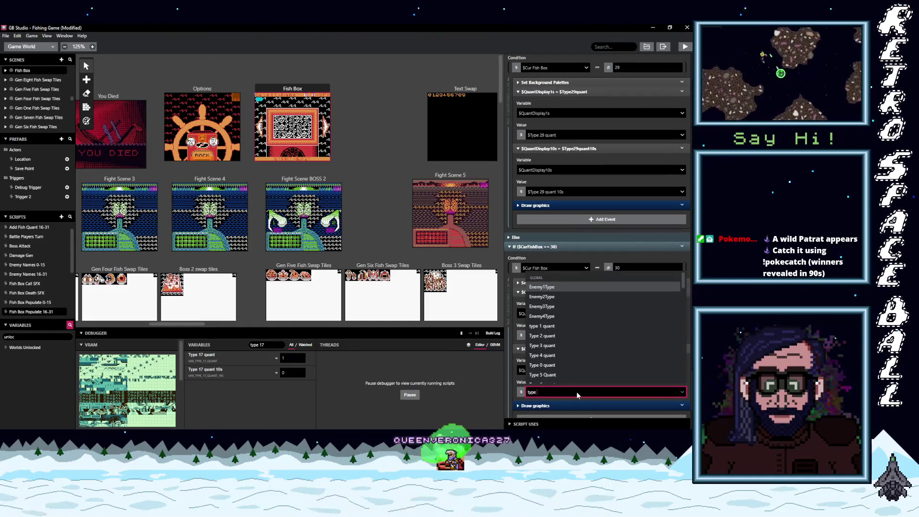
pyautogui.write(' 31')
pyautogui.press('Escape')
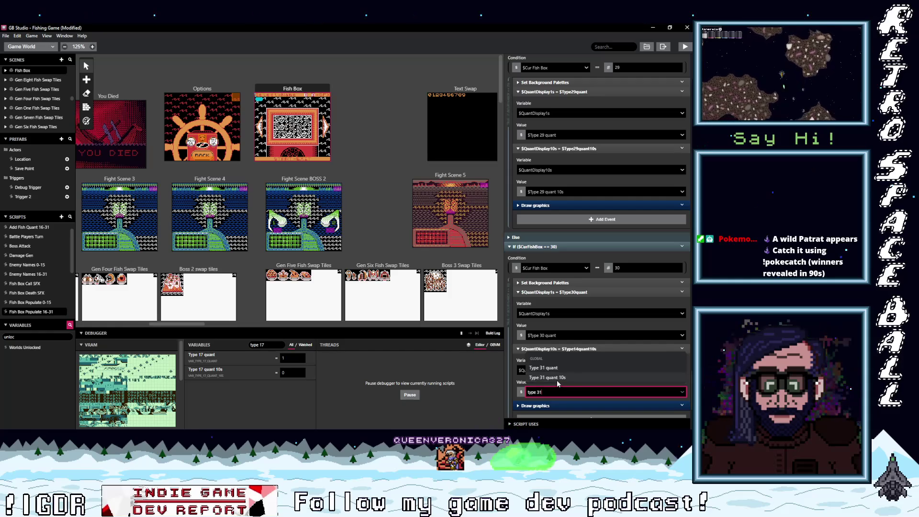
pyautogui.scroll(-2, 585, 357)
pyautogui.scroll(-2, 581, 364)
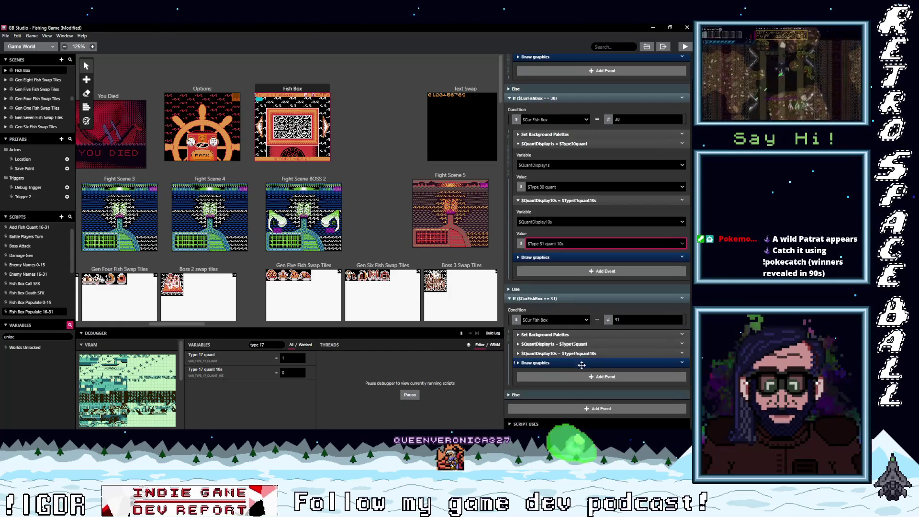
pyautogui.click(598, 344)
# - Correct fish box 30's tens digit to $Type 30 quant 10s
pyautogui.click(569, 244)
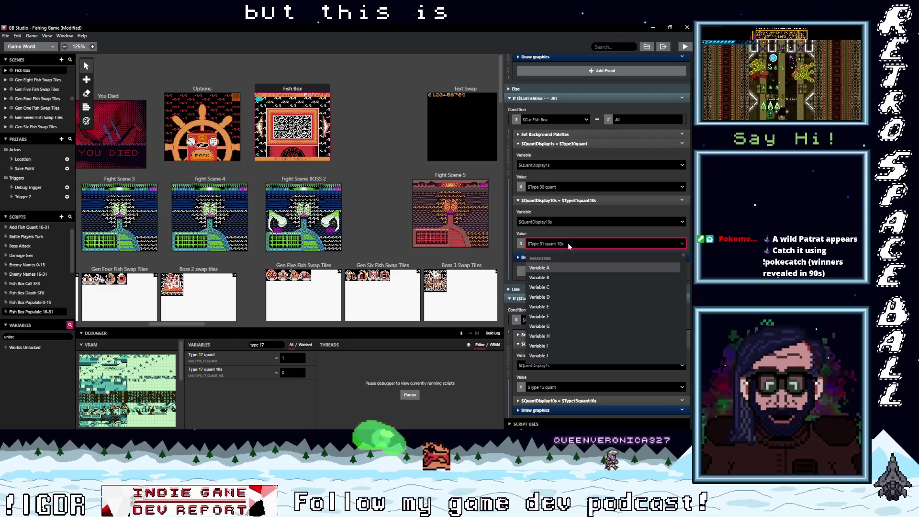
pyautogui.write('type')
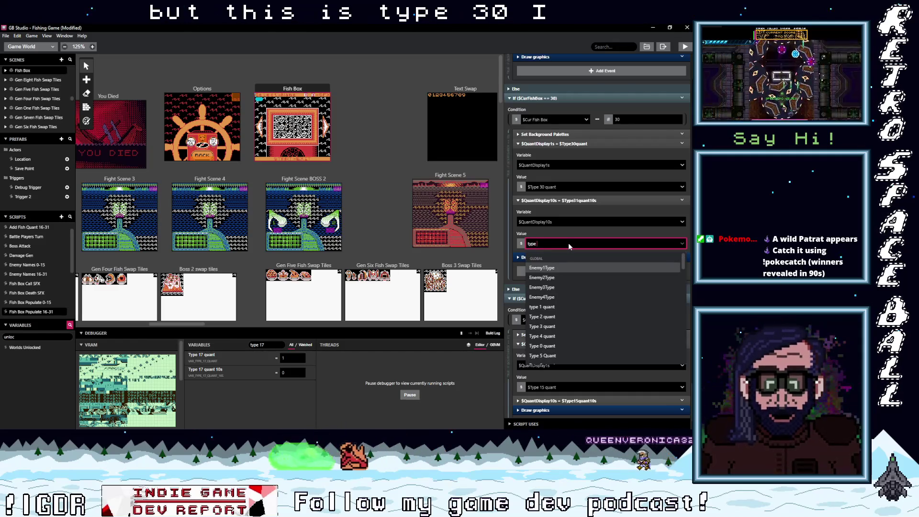
pyautogui.write(' 30')
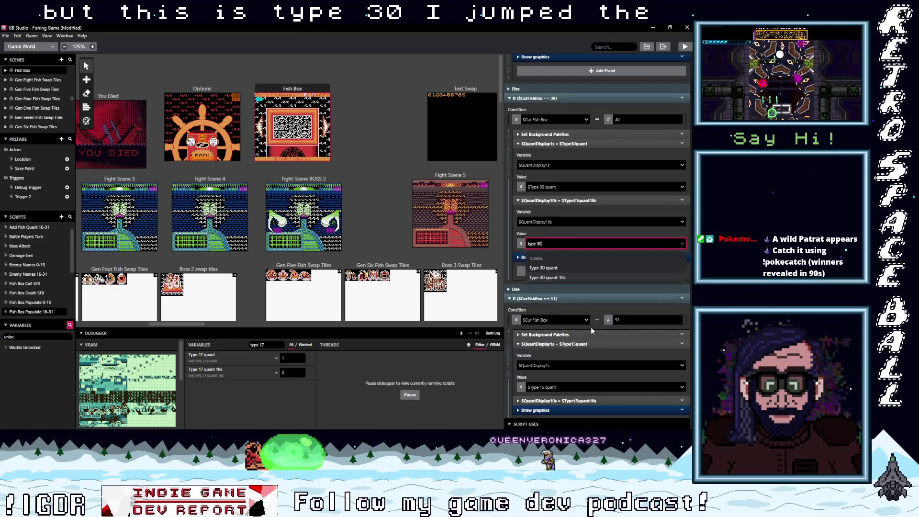
pyautogui.press('Down')
pyautogui.press('Return')
# - Set fish box 31's digits to $Type 31 quant and $Type 31 quant 10s
pyautogui.click(562, 386)
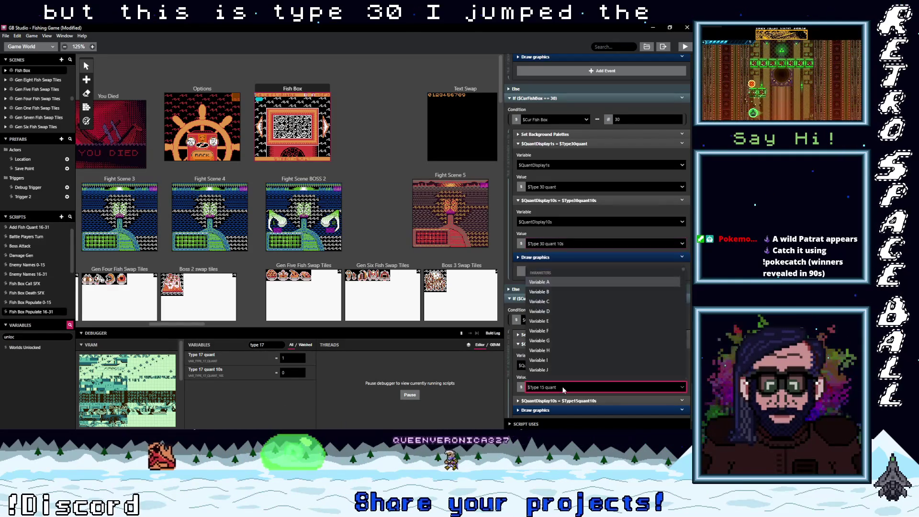
pyautogui.write('type 31')
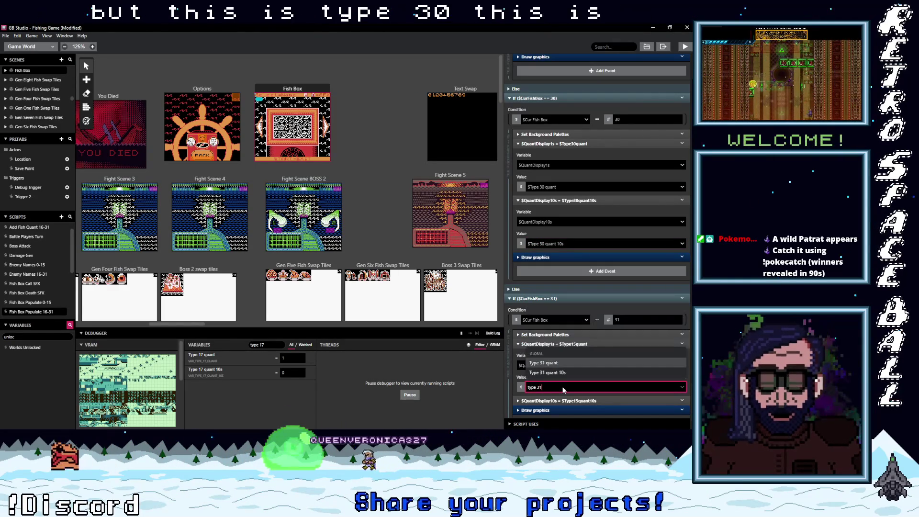
pyautogui.press('Down')
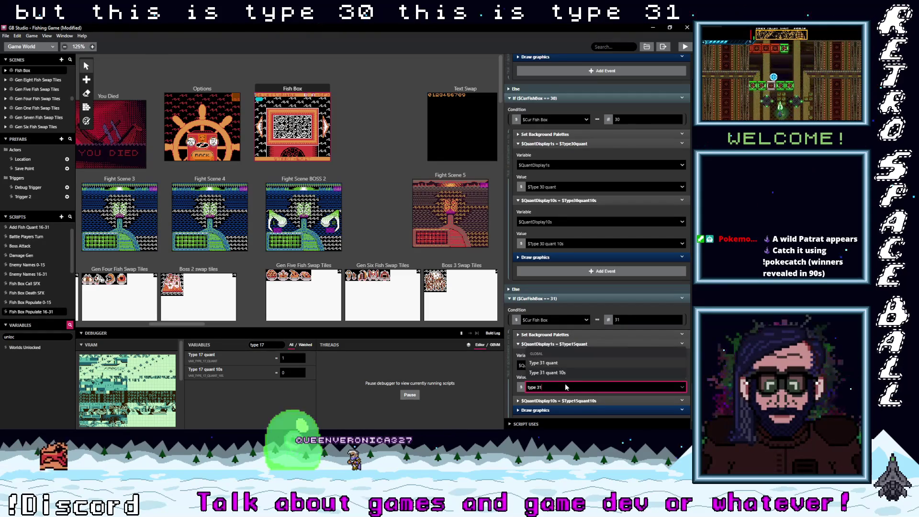
pyautogui.press('Return')
pyautogui.scroll(-1, 565, 383)
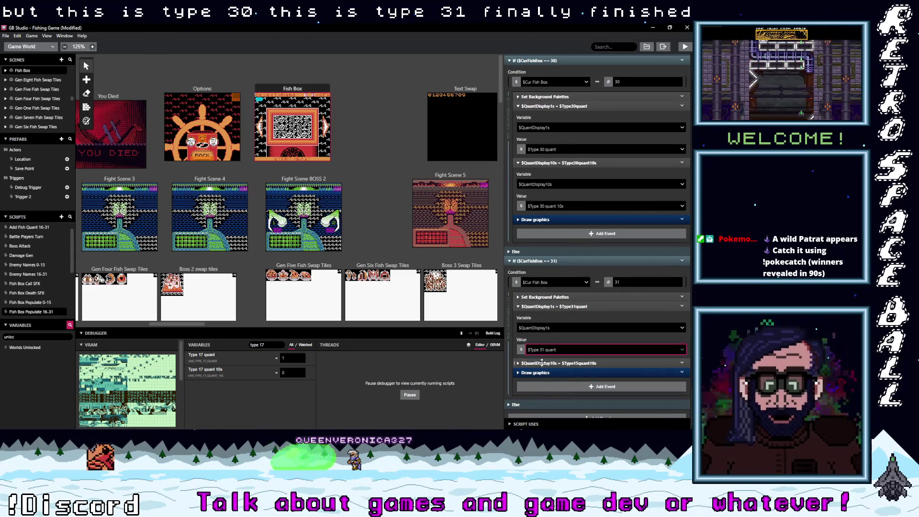
pyautogui.click(553, 364)
pyautogui.click(557, 404)
pyautogui.write('type ')
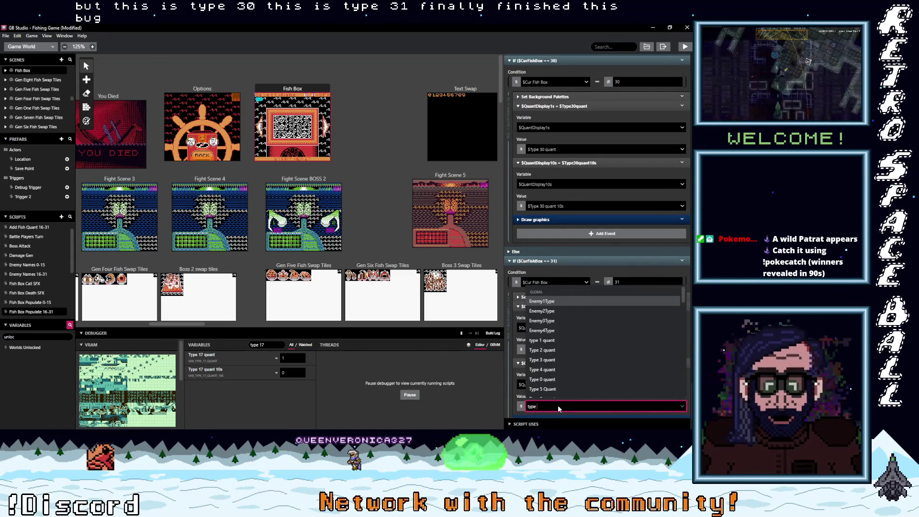
pyautogui.write('31')
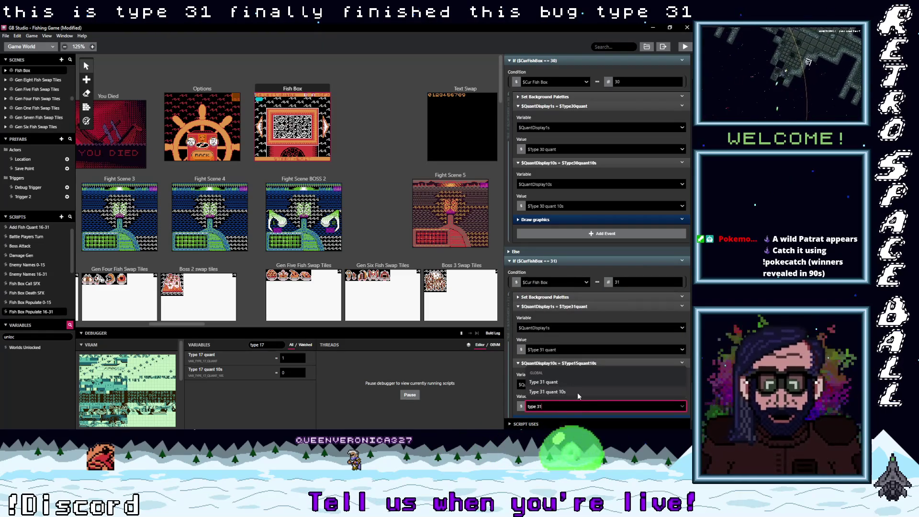
pyautogui.click(575, 393)
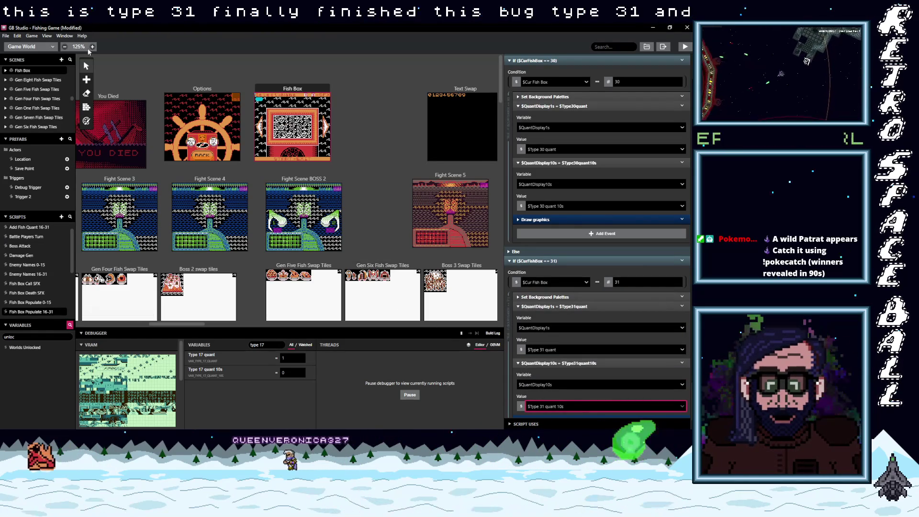
# - Save the project and build and run the game
pyautogui.click(6, 35)
pyautogui.click(19, 67)
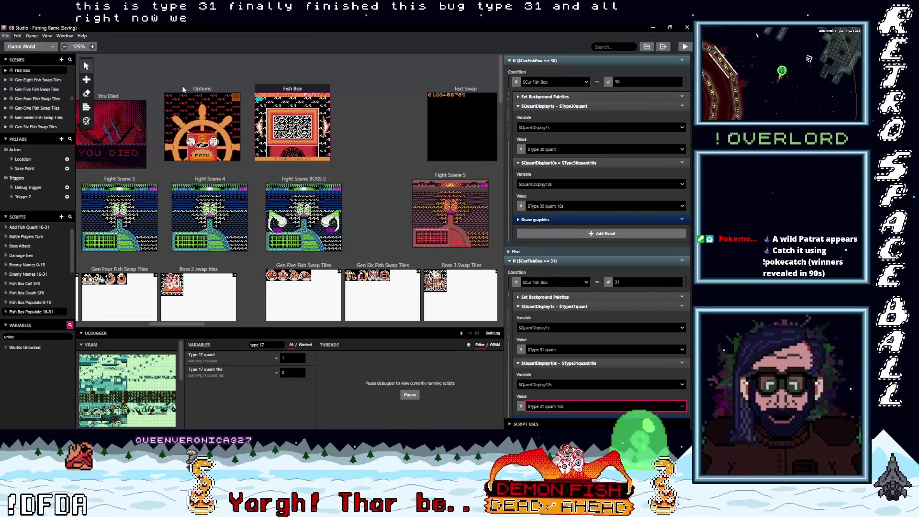
pyautogui.scroll(-1, 565, 255)
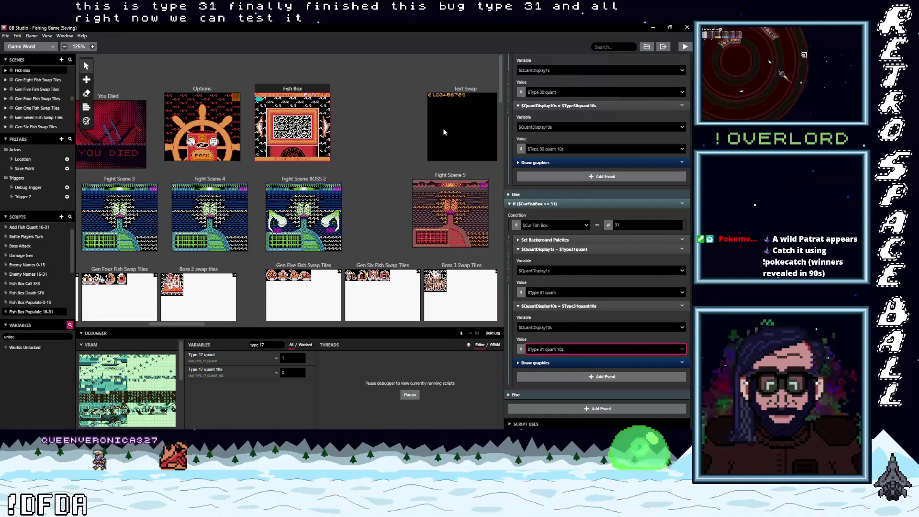
pyautogui.click(684, 47)
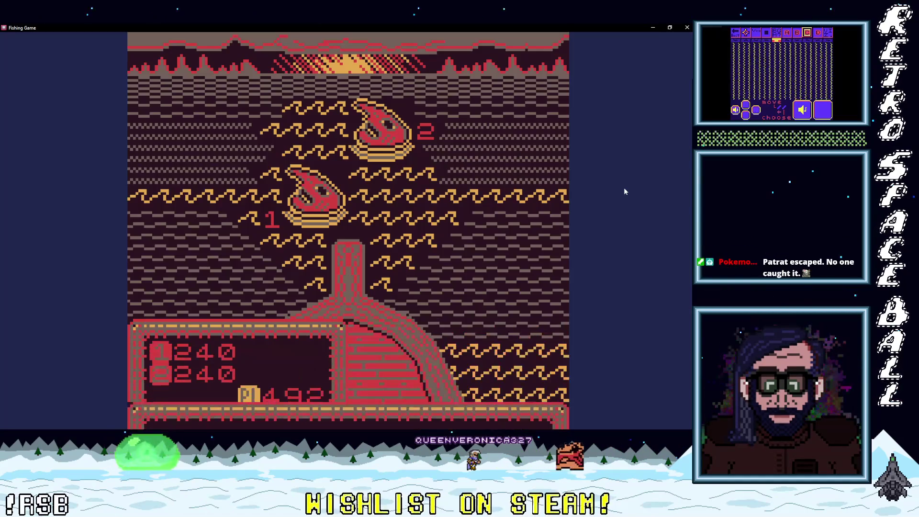
# - Play a battle turn, then open the Caught fish box from the game menu
pyautogui.press('z')
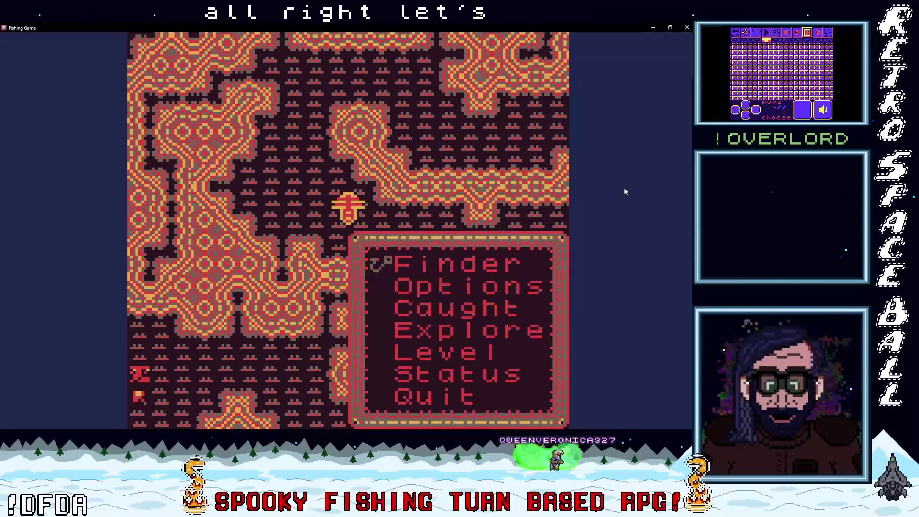
pyautogui.press('Down')
pyautogui.press('Down')
pyautogui.press('z')
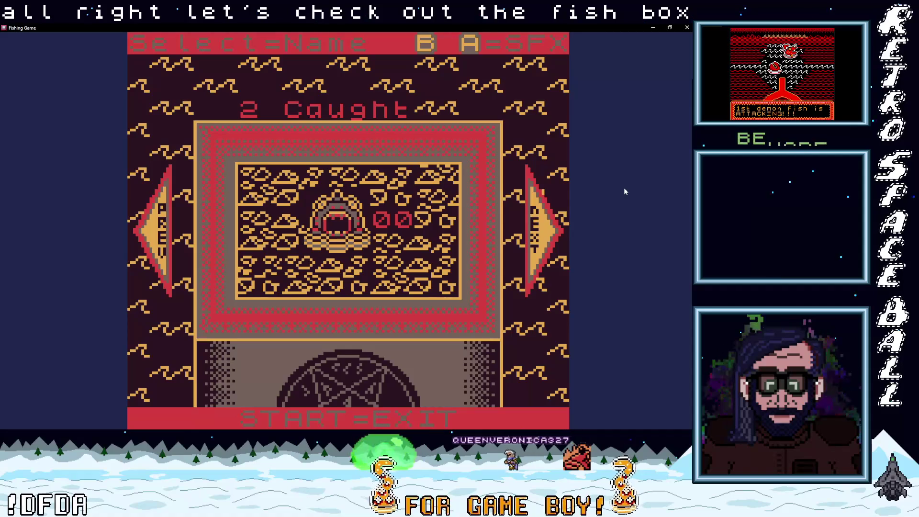
# - Page to the next caught fish, show its name with a count of 02, then close the game
pyautogui.press('Right')
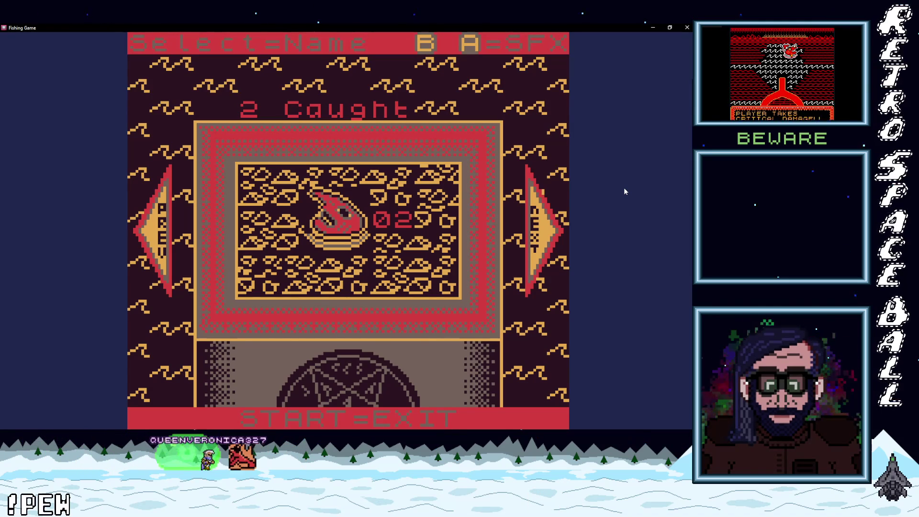
pyautogui.press('BackSpace')
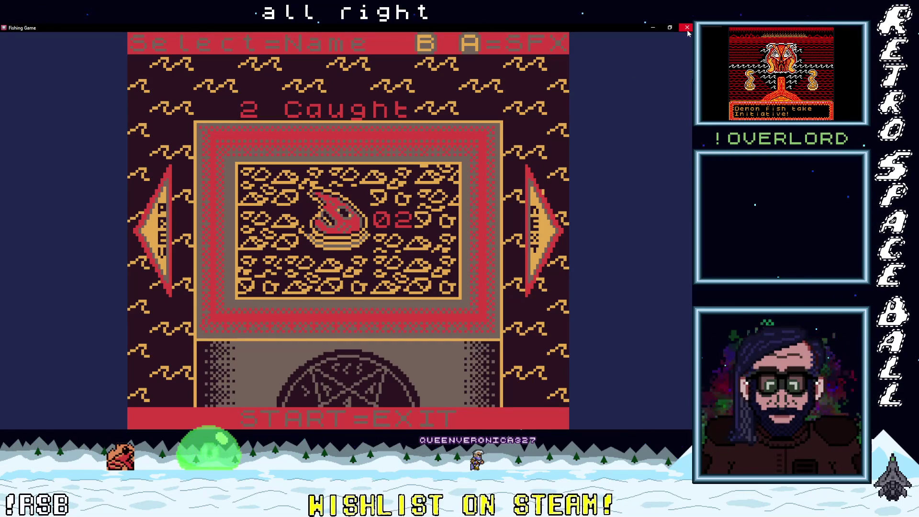
pyautogui.click(687, 30)
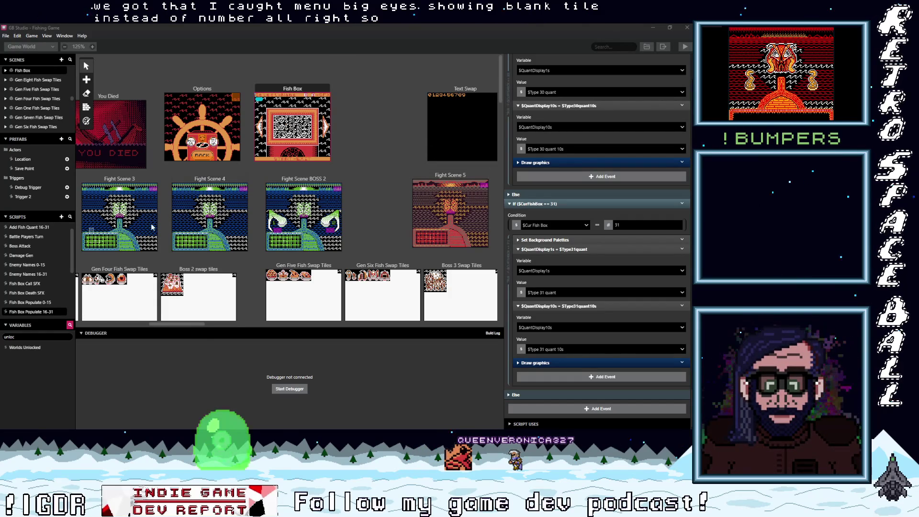
# - Select Enemy Names 0-15, then open Fish Box Populate 0-15 in the Script panel
pyautogui.click(31, 265)
pyautogui.scroll(1, 33, 260)
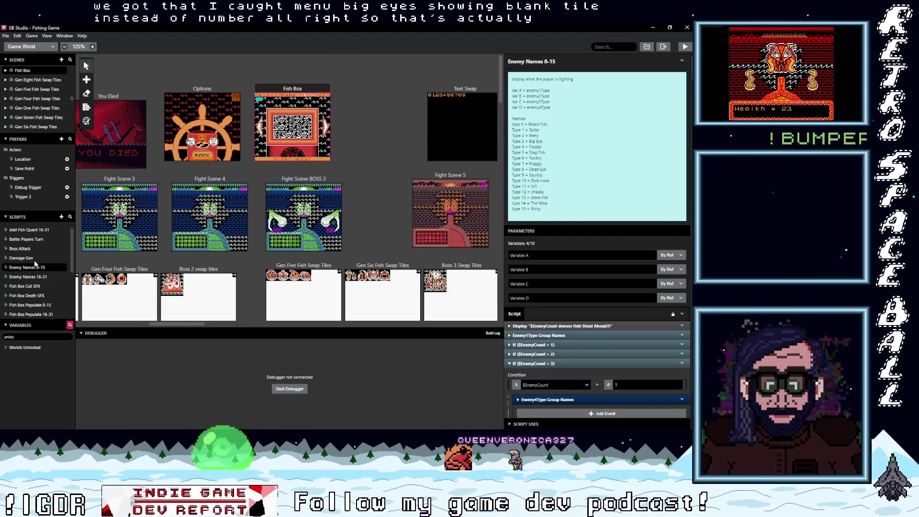
pyautogui.scroll(-2, 36, 278)
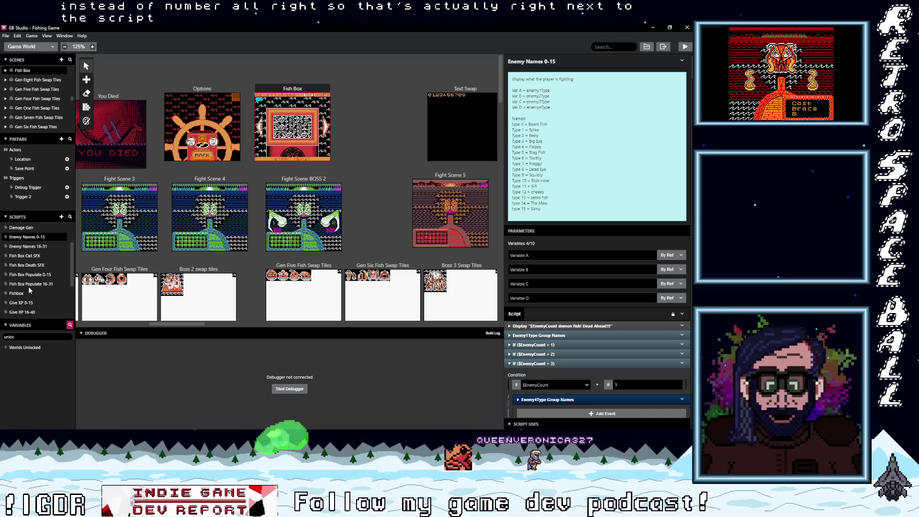
pyautogui.click(27, 274)
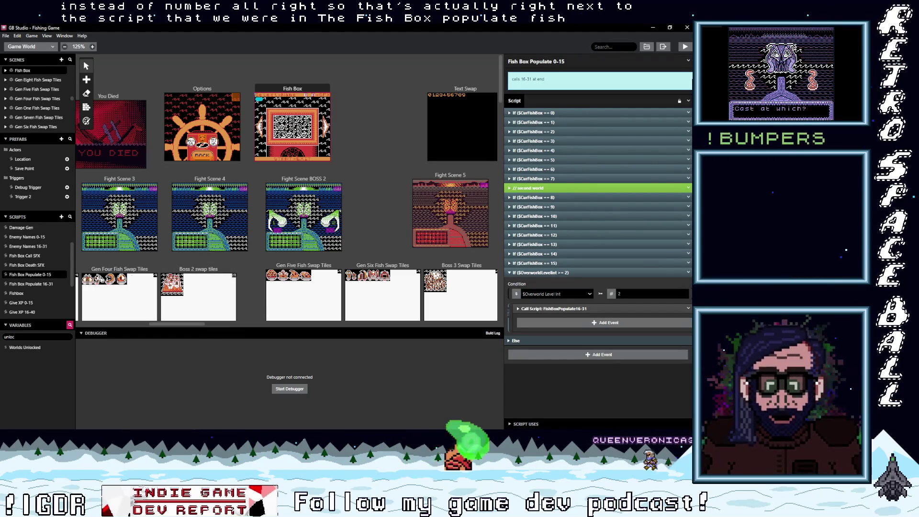
# - Expand the $CurFishBox == 3 branch and list the TextSwap background's tile symbols in its GBVM scripts
pyautogui.moveTo(184, 324); pyautogui.dragTo(135, 325)
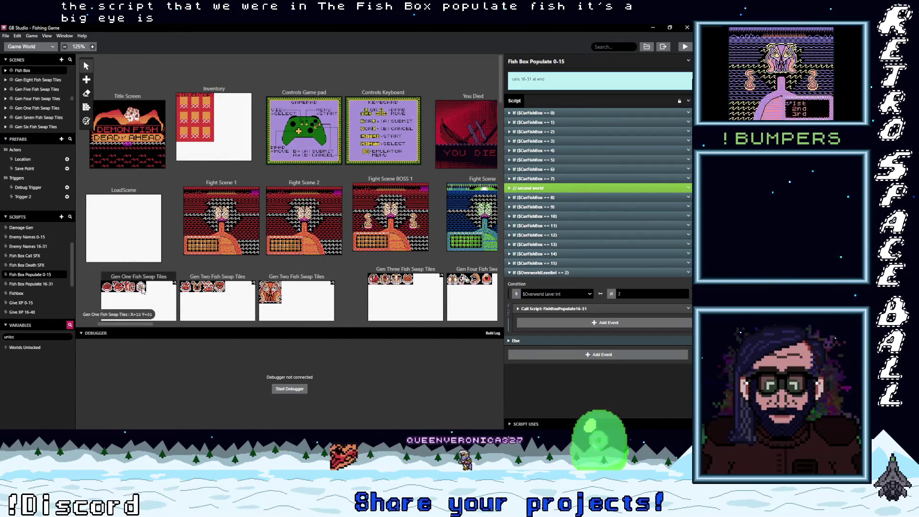
pyautogui.click(562, 141)
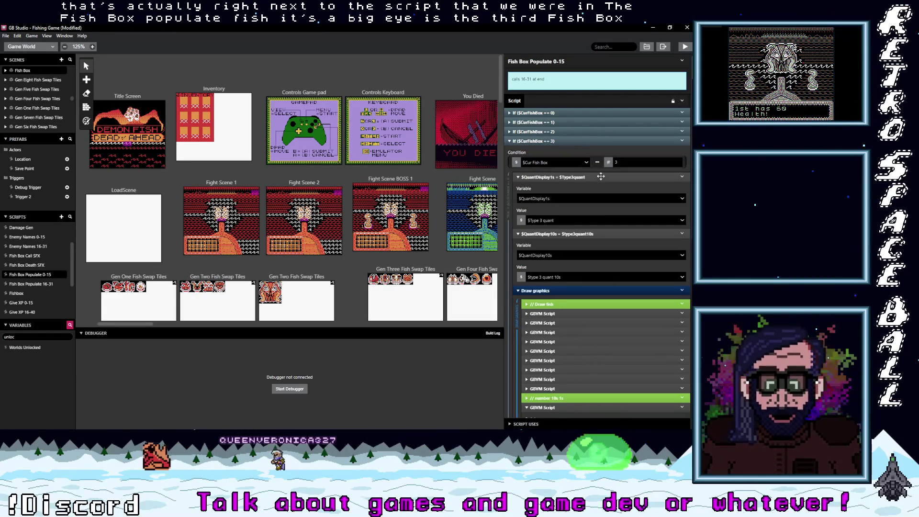
pyautogui.scroll(-5, 602, 280)
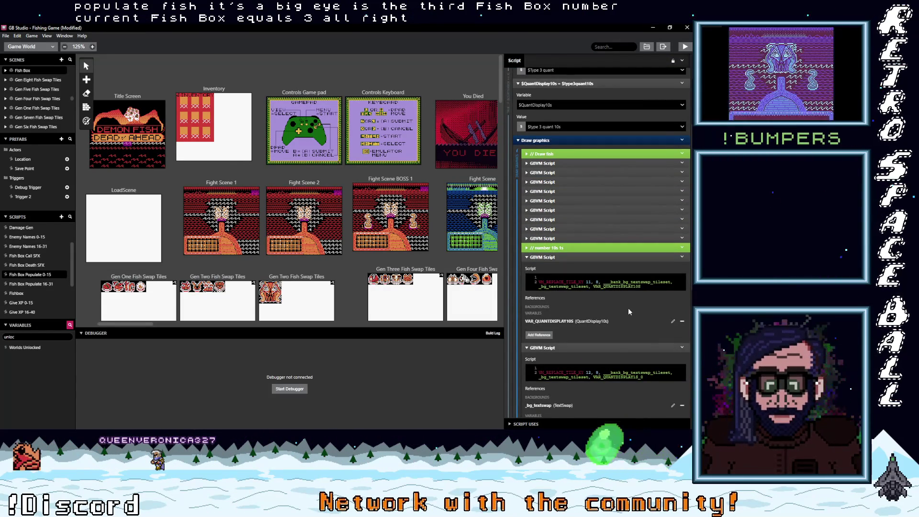
pyautogui.scroll(-1, 628, 308)
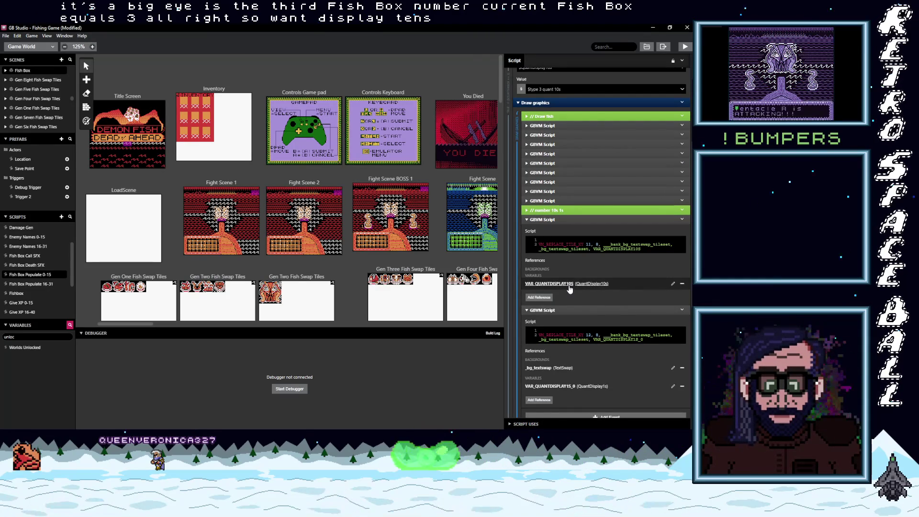
pyautogui.scroll(-1, 585, 350)
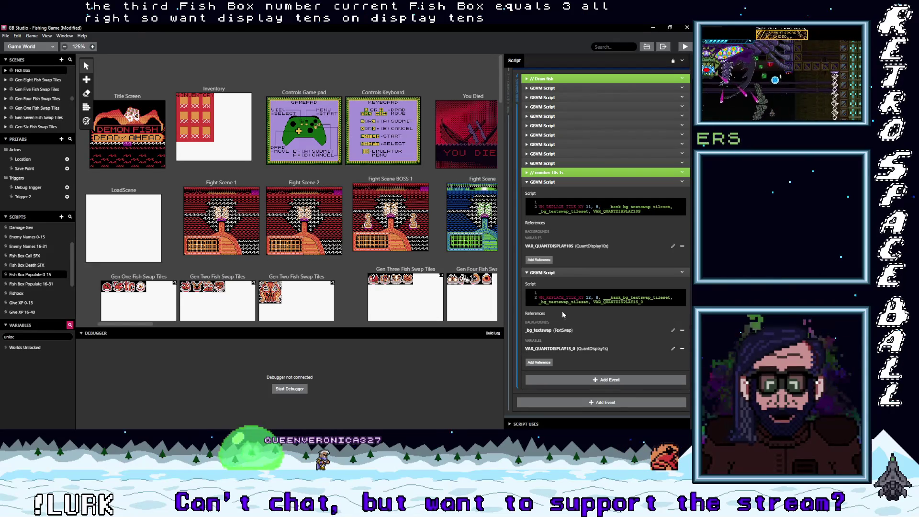
pyautogui.click(543, 331)
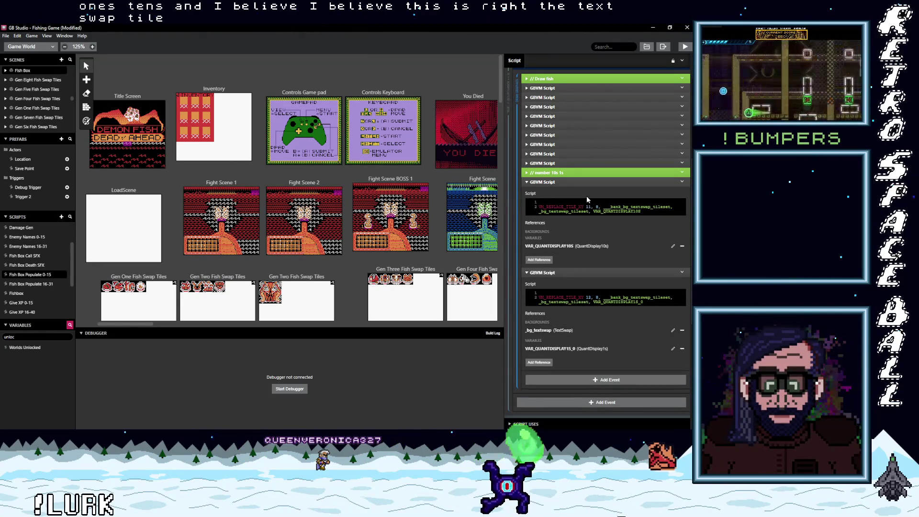
pyautogui.scroll(-3, 573, 309)
# - Expand the $CurFishBox == 4 branch and compare its GBVM tile-drawing events with branch 3's
pyautogui.scroll(-1, 573, 309)
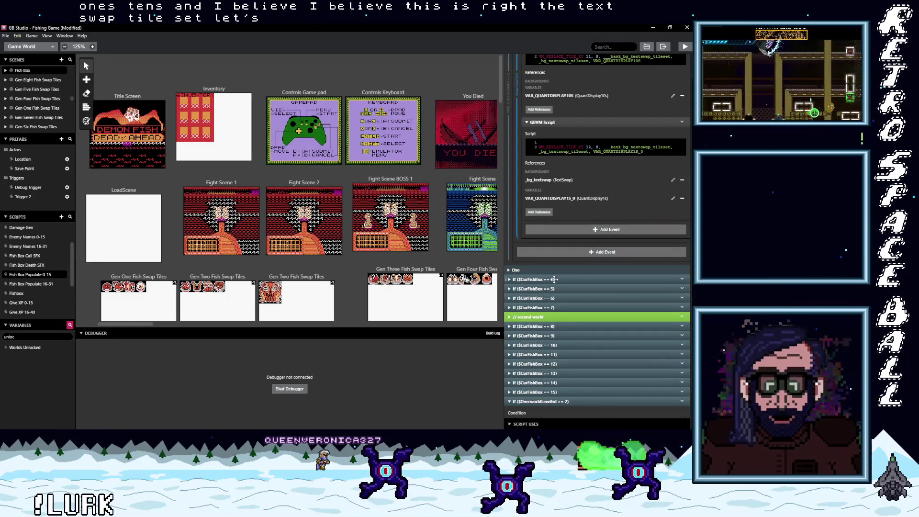
pyautogui.click(554, 279)
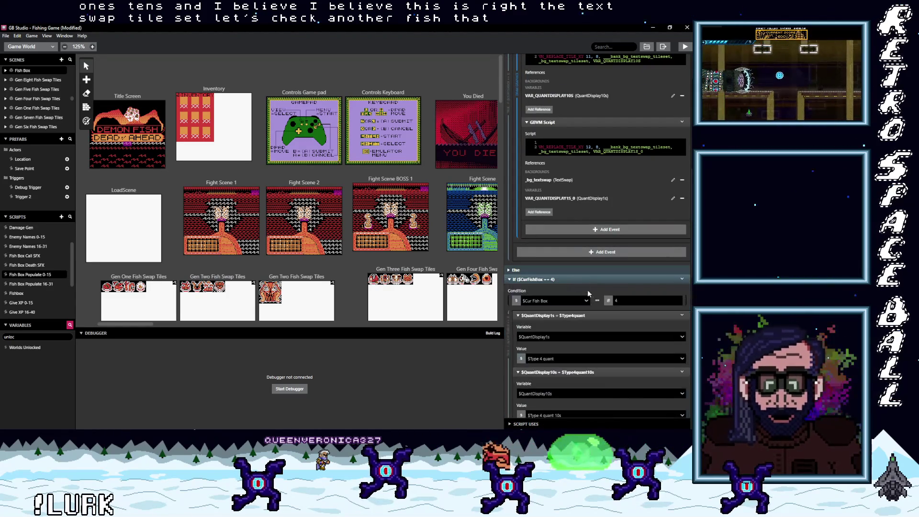
pyautogui.scroll(-3, 586, 329)
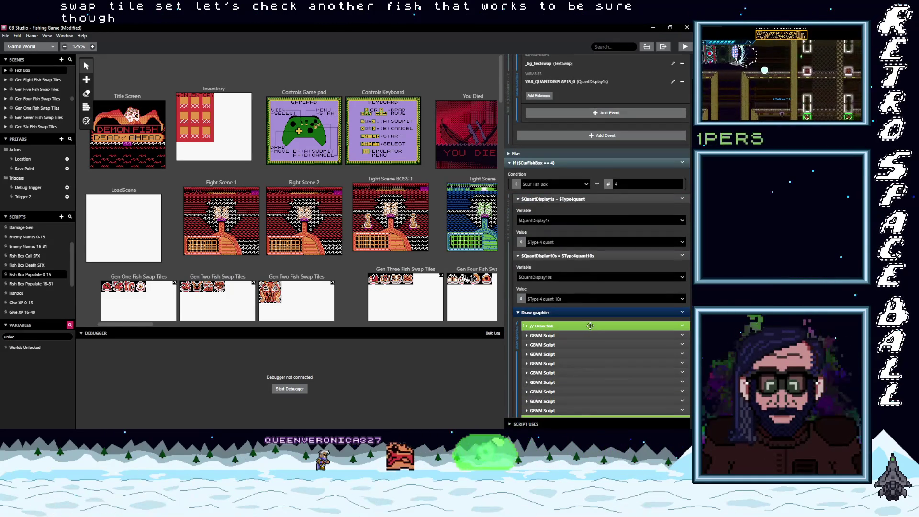
pyautogui.scroll(-1, 587, 328)
pyautogui.scroll(-3, 590, 325)
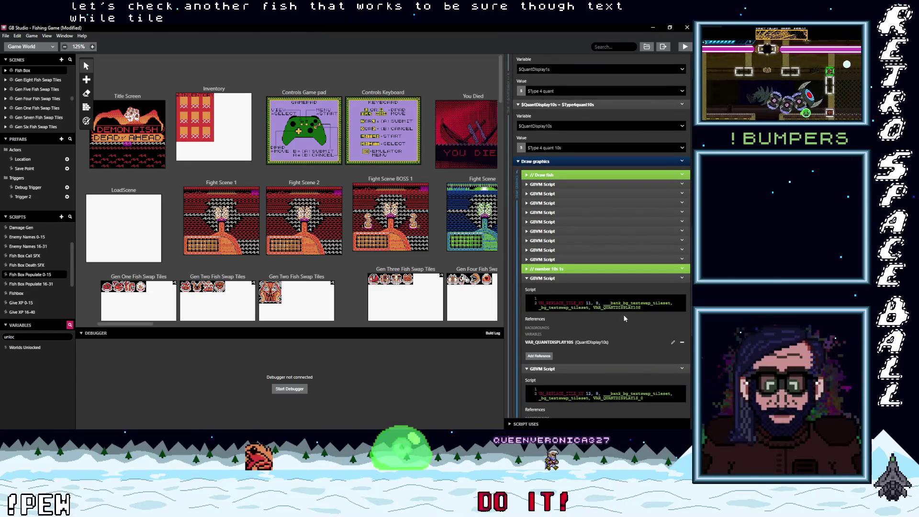
pyautogui.scroll(-1, 603, 344)
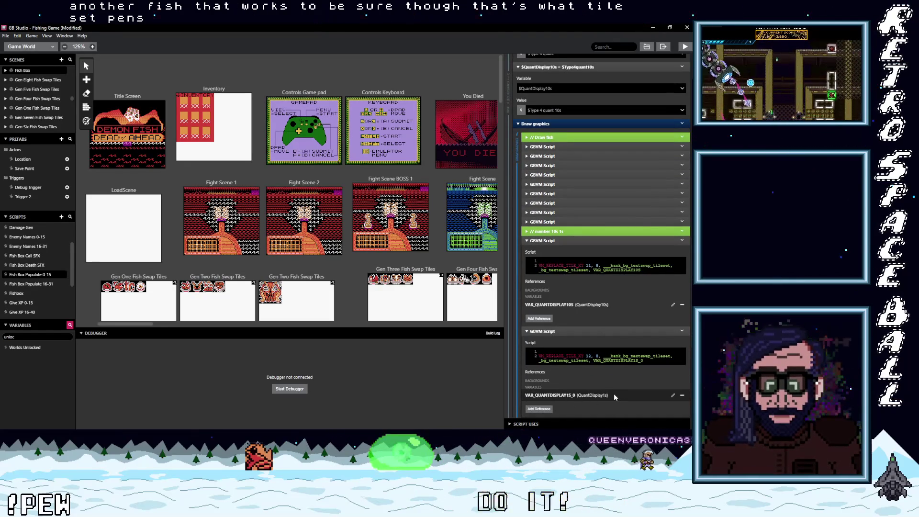
pyautogui.scroll(7, 632, 363)
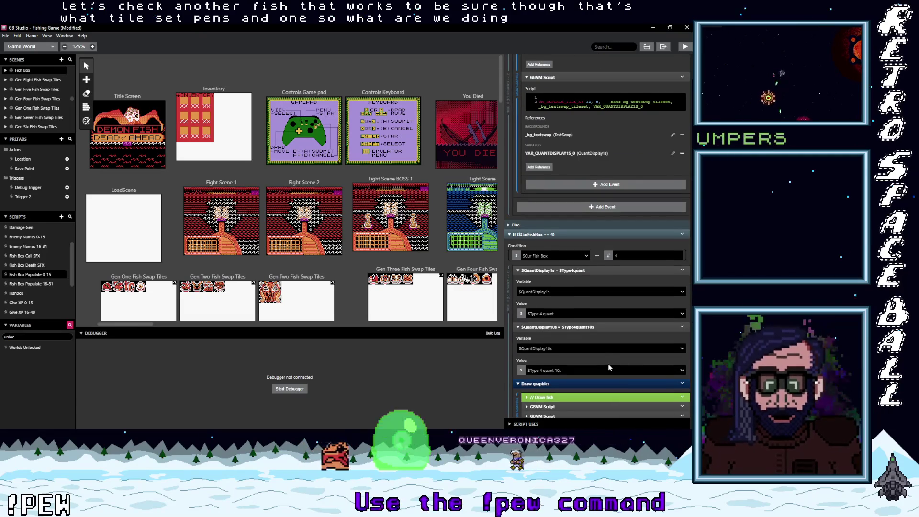
pyautogui.scroll(-10, 607, 364)
pyautogui.scroll(-10, 607, 363)
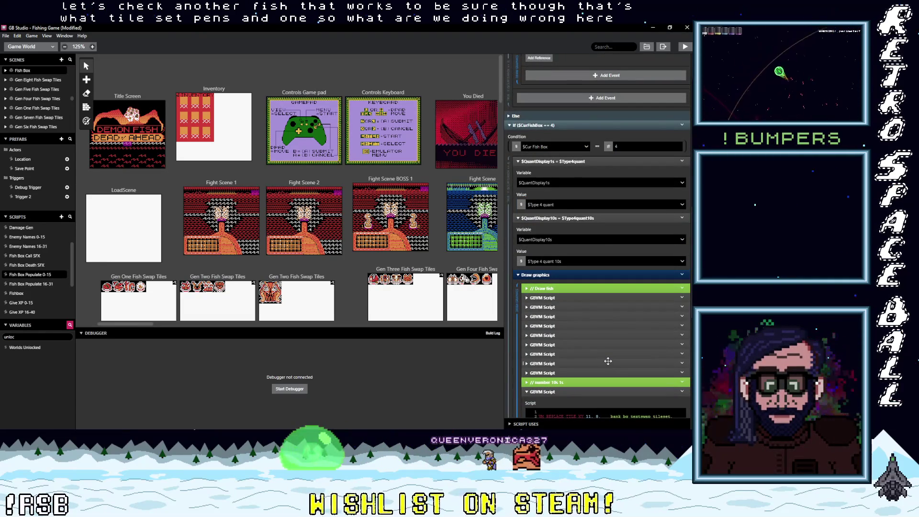
pyautogui.scroll(5, 607, 361)
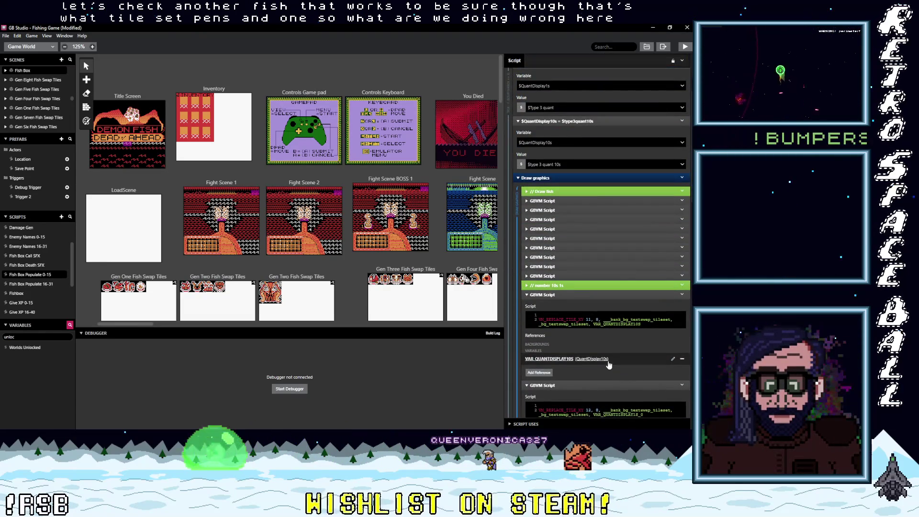
pyautogui.scroll(-10, 608, 364)
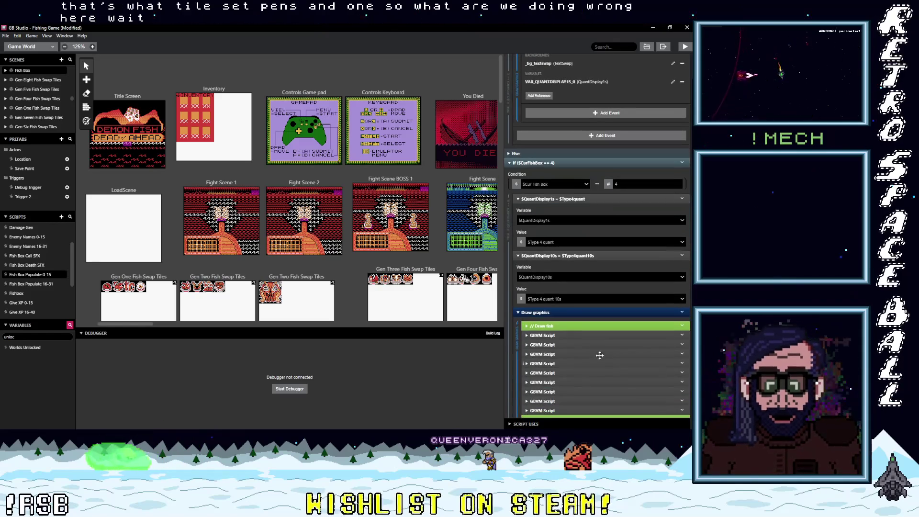
# - Collapse the $QuantDisplay assignments, the tens-digit GBVM script, and fish box 4's Draw graphics group
pyautogui.click(562, 256)
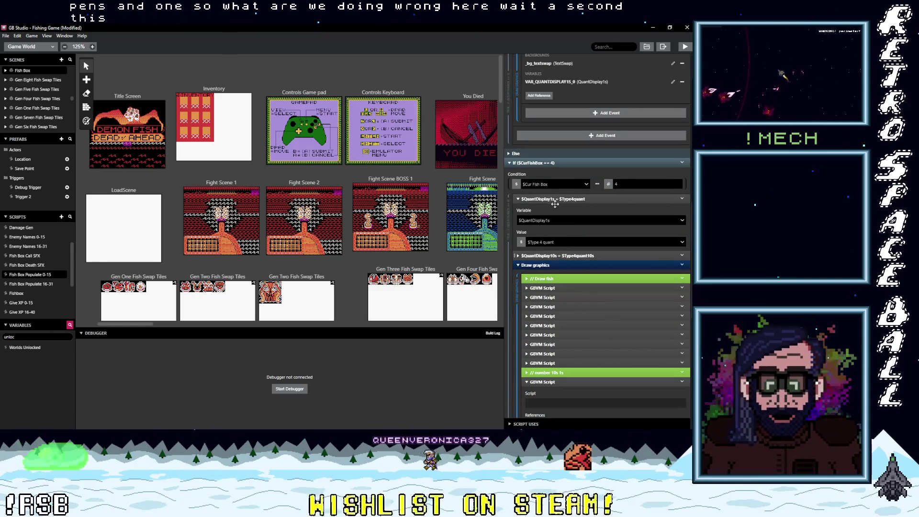
pyautogui.click(570, 199)
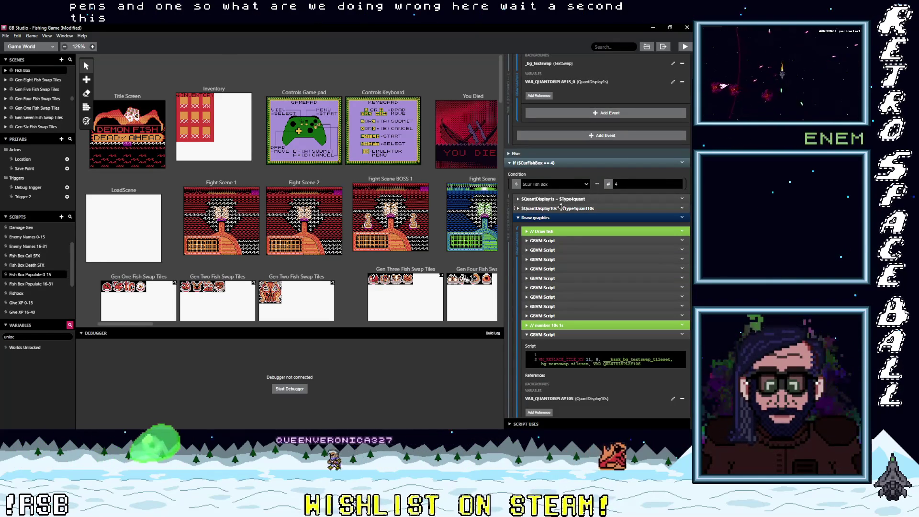
pyautogui.scroll(5, 577, 265)
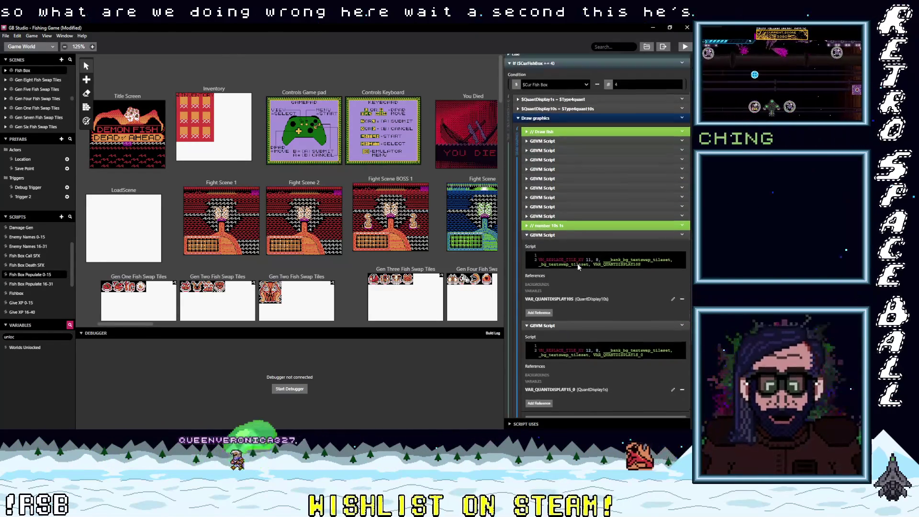
pyautogui.scroll(-6, 577, 267)
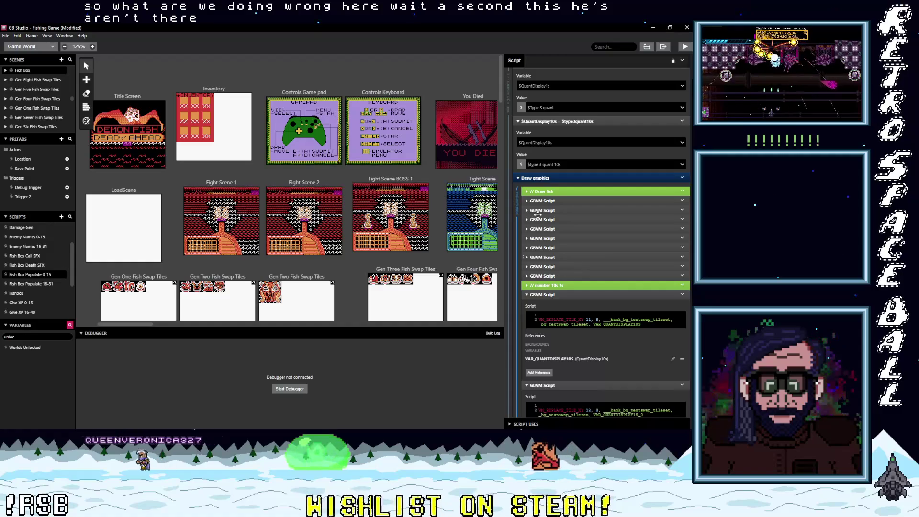
pyautogui.click(553, 295)
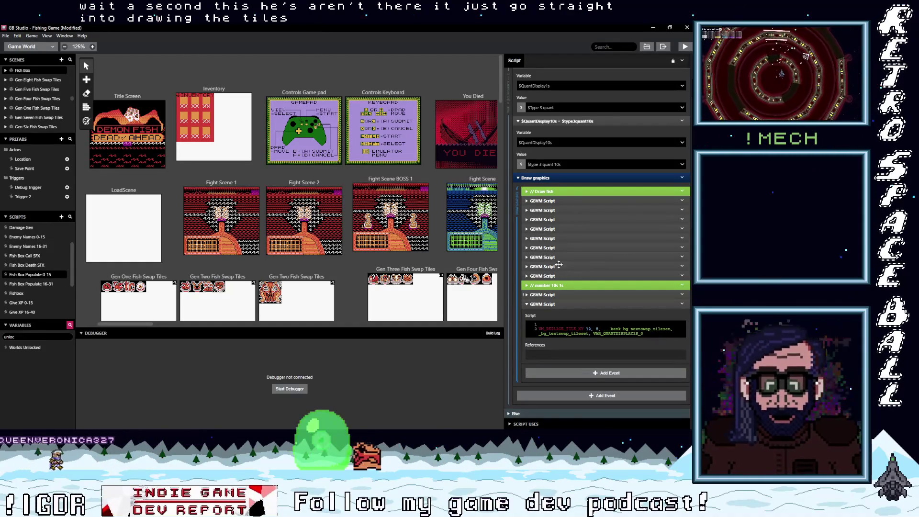
pyautogui.scroll(2, 559, 262)
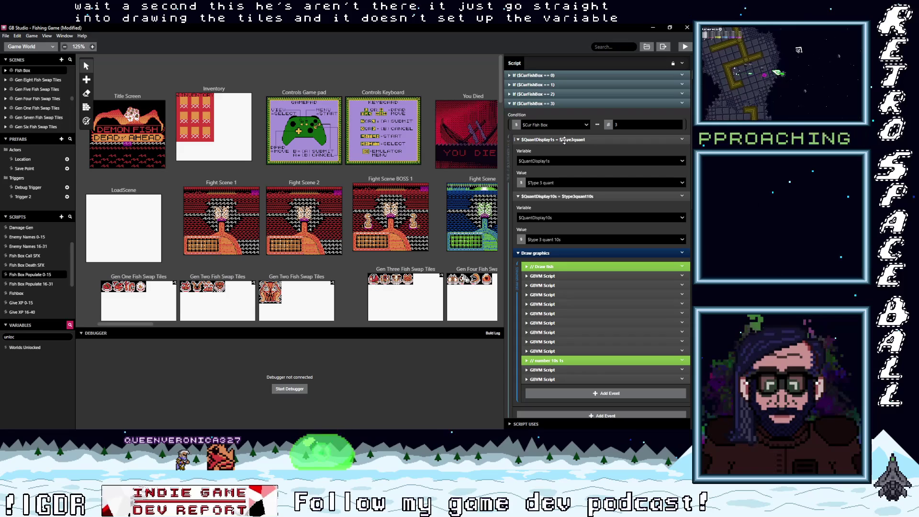
pyautogui.scroll(-4, 578, 264)
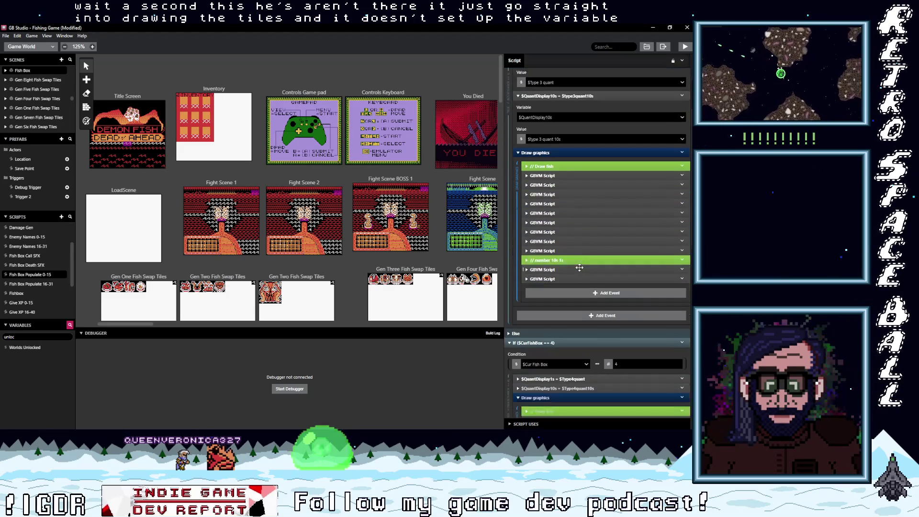
pyautogui.scroll(-1, 578, 266)
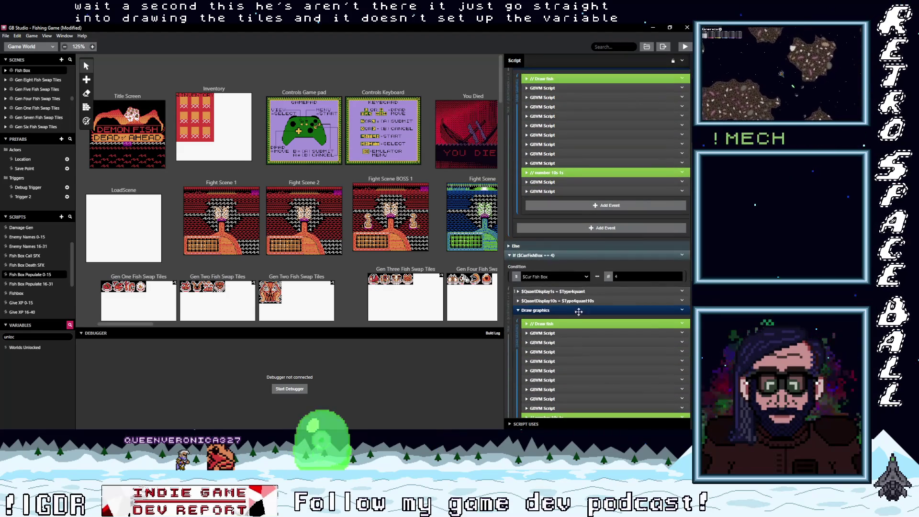
pyautogui.click(556, 310)
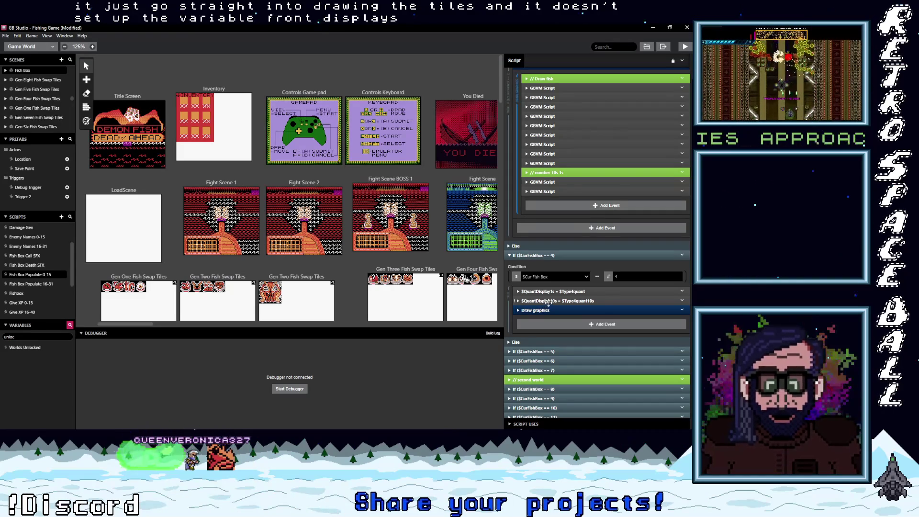
pyautogui.scroll(1, 548, 304)
pyautogui.scroll(2, 549, 303)
# - Reorder a GBVM script within Draw graphics and review its code and the $QuantDisplay10s assignment
pyautogui.moveTo(549, 303); pyautogui.dragTo(550, 221)
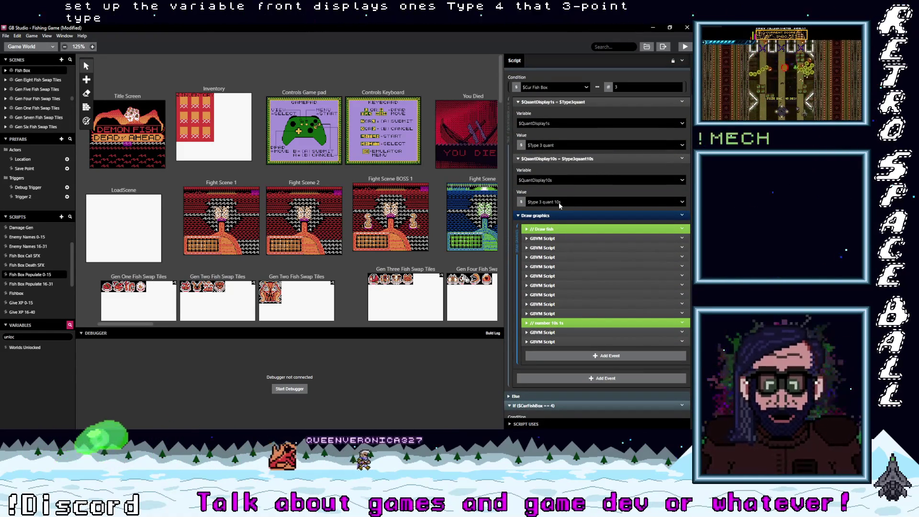
pyautogui.click(550, 332)
pyautogui.scroll(-1, 569, 337)
pyautogui.scroll(-1, 568, 334)
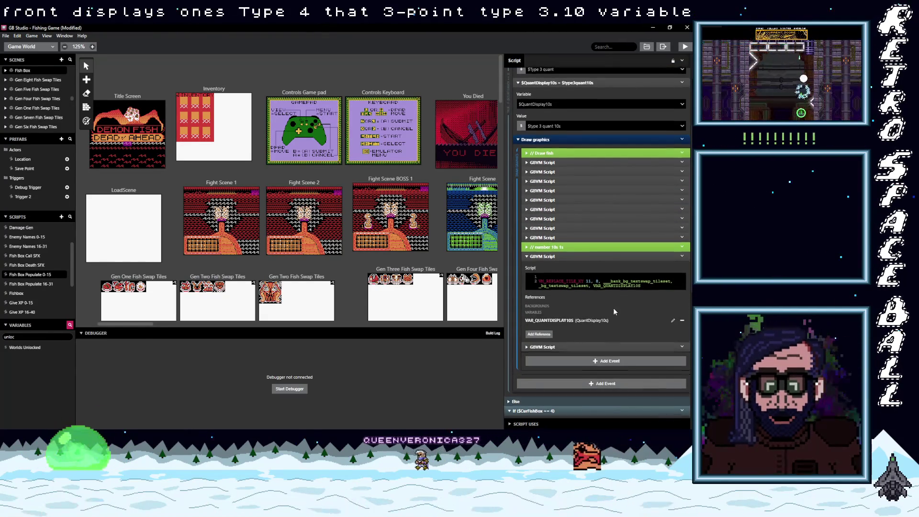
pyautogui.scroll(-1, 613, 309)
pyautogui.scroll(-2, 588, 330)
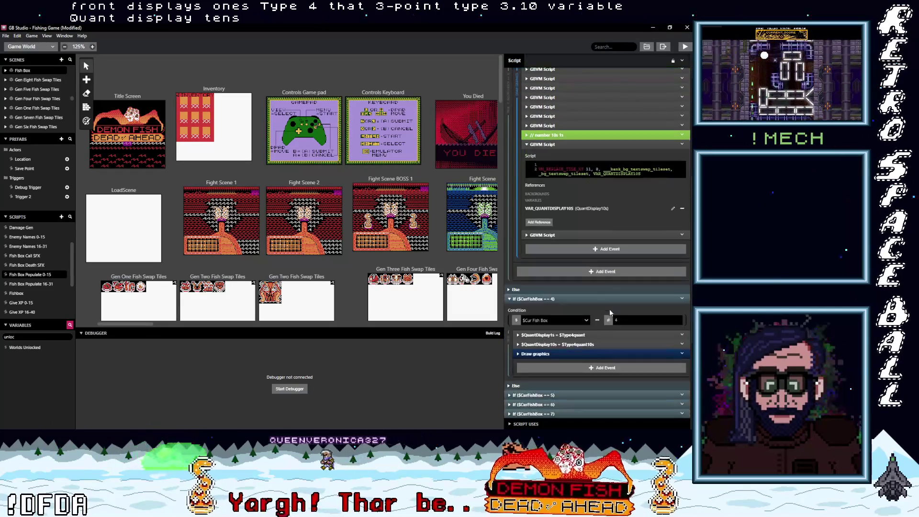
pyautogui.click(573, 344)
pyautogui.click(573, 344)
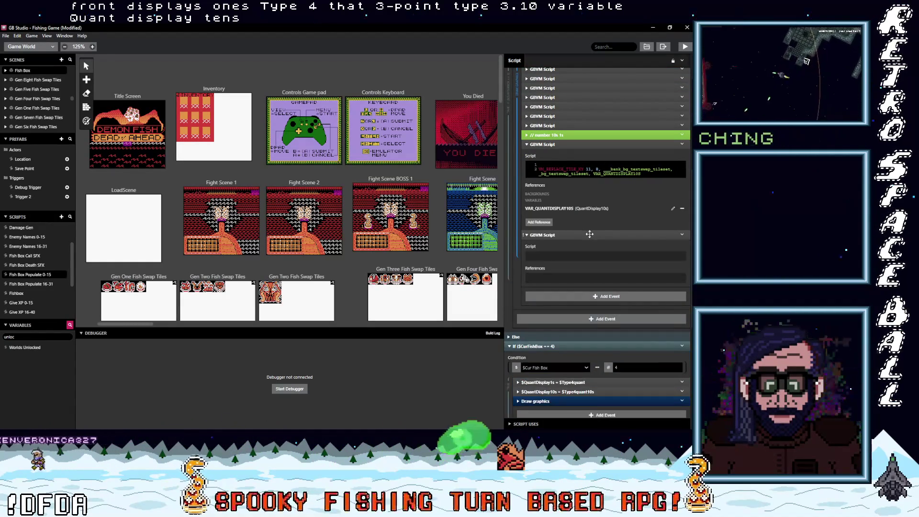
# - Fill the empty GBVM Script with ones-digit VM_REPLACE_TILE_XY code referencing TextSwap and $QuantDisplay1s
pyautogui.click(588, 234)
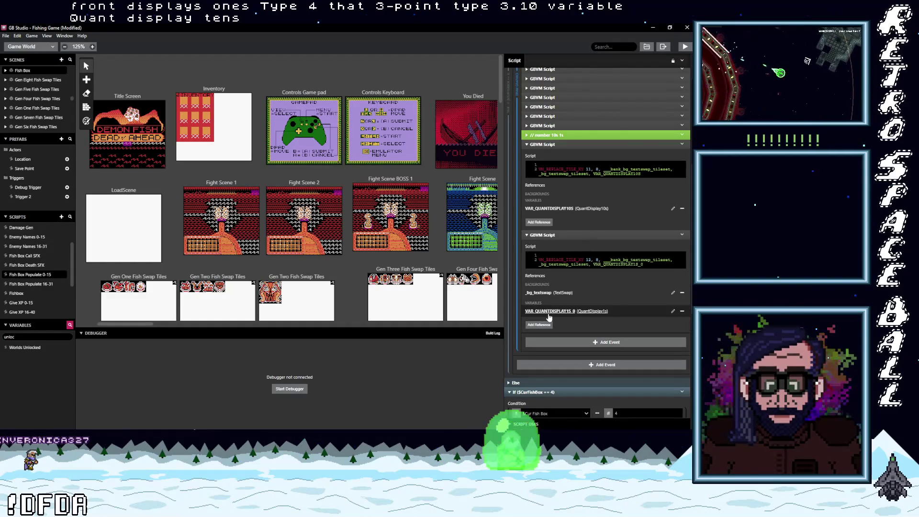
pyautogui.click(649, 265)
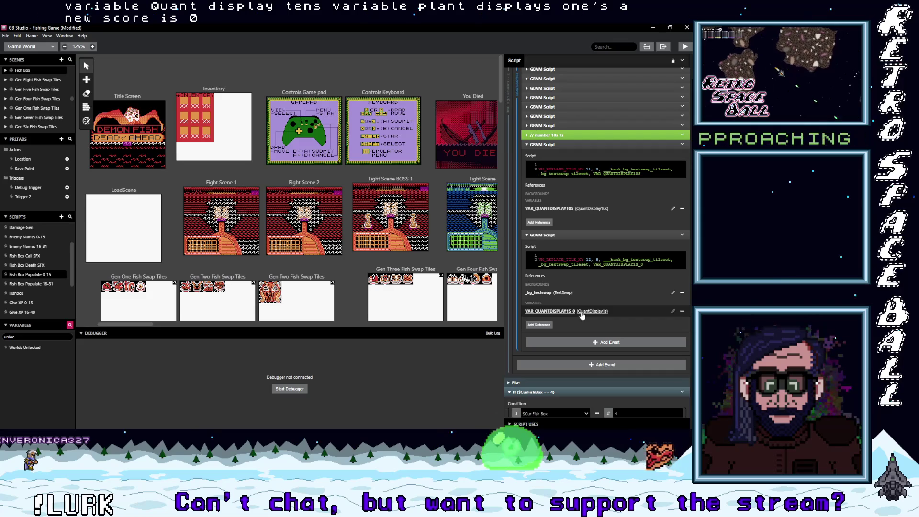
pyautogui.click(626, 292)
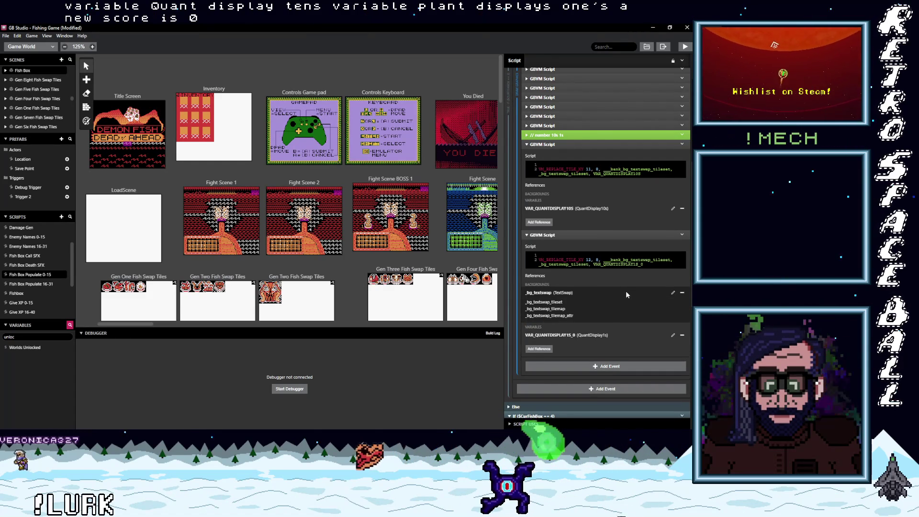
pyautogui.click(625, 291)
pyautogui.scroll(-3, 625, 291)
pyautogui.scroll(-3, 625, 291)
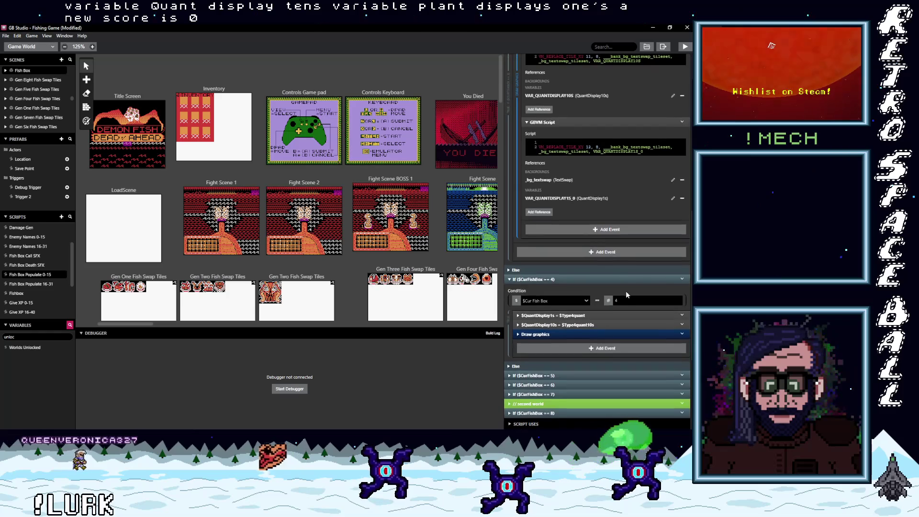
pyautogui.click(626, 290)
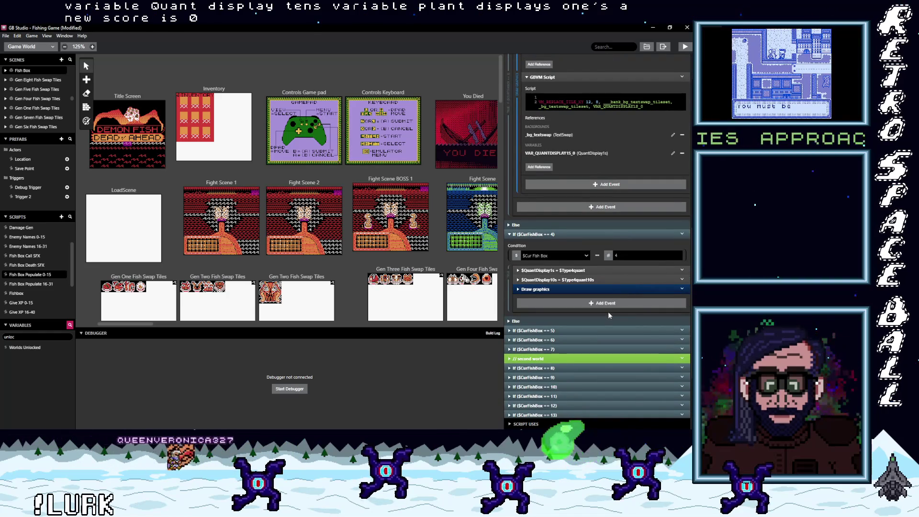
pyautogui.scroll(-4, 606, 311)
pyautogui.scroll(5, 607, 311)
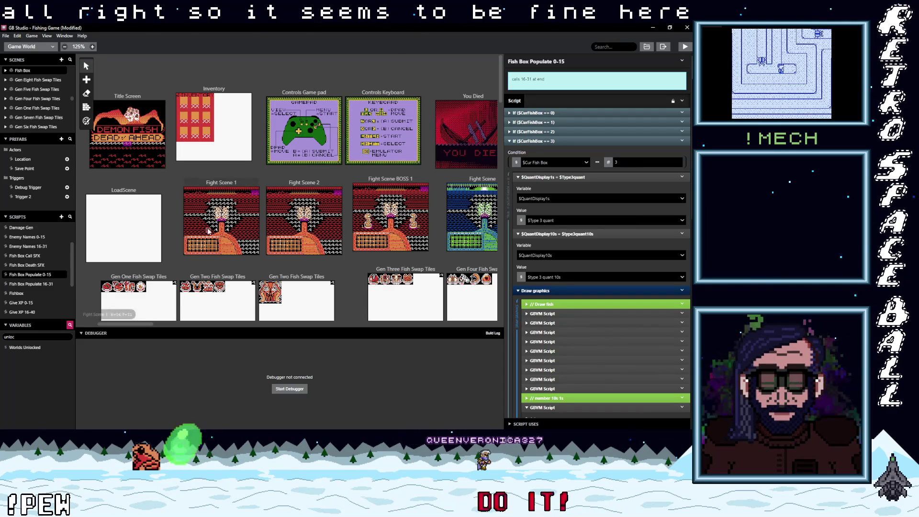
# - Open Add Fish Quant 0-15 and inspect Pos 1's Enemy1Type == 3 case and its count-reaches-10 check
pyautogui.scroll(2, 38, 275)
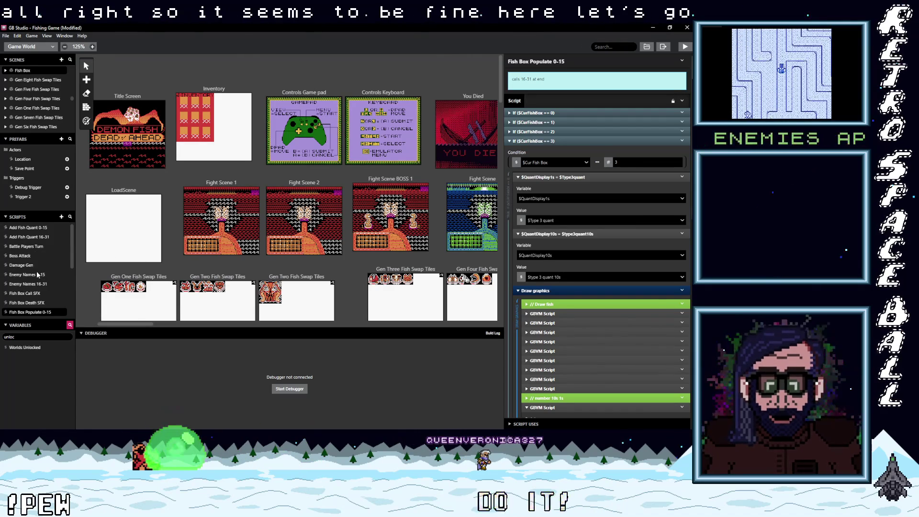
pyautogui.click(26, 227)
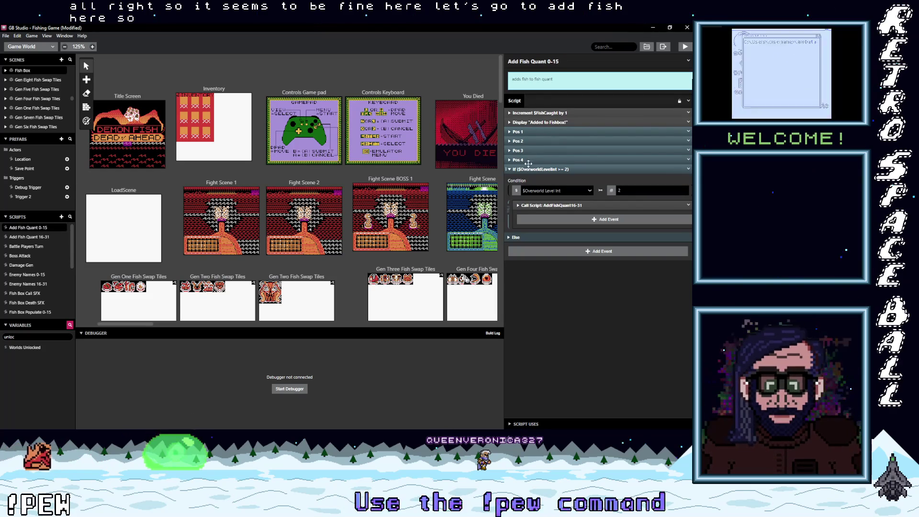
pyautogui.click(526, 132)
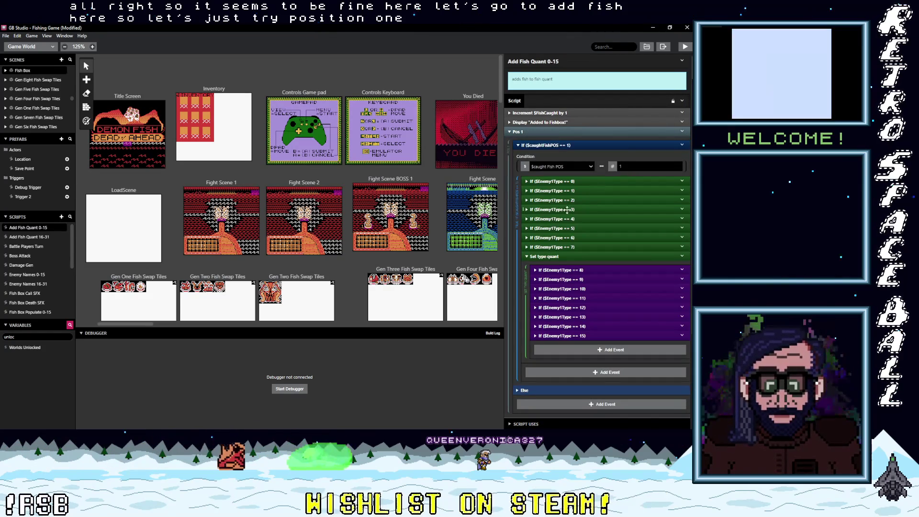
pyautogui.click(585, 212)
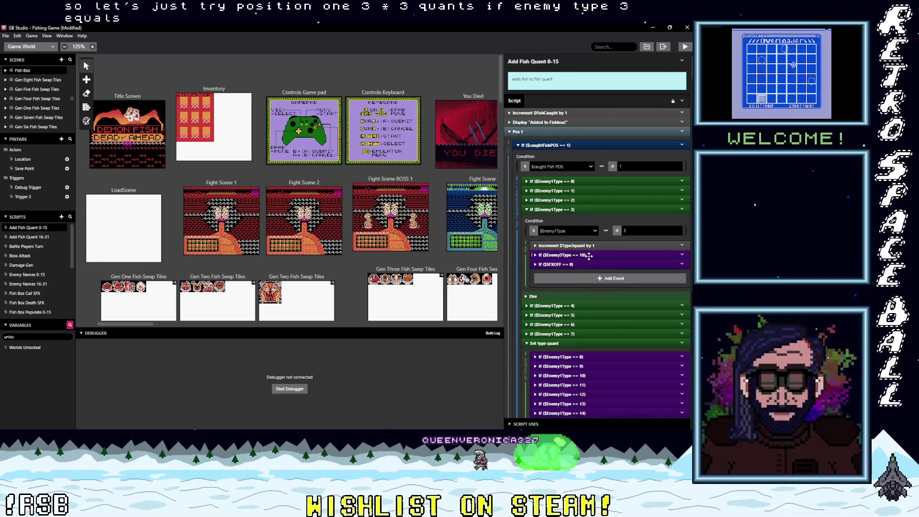
pyautogui.click(588, 255)
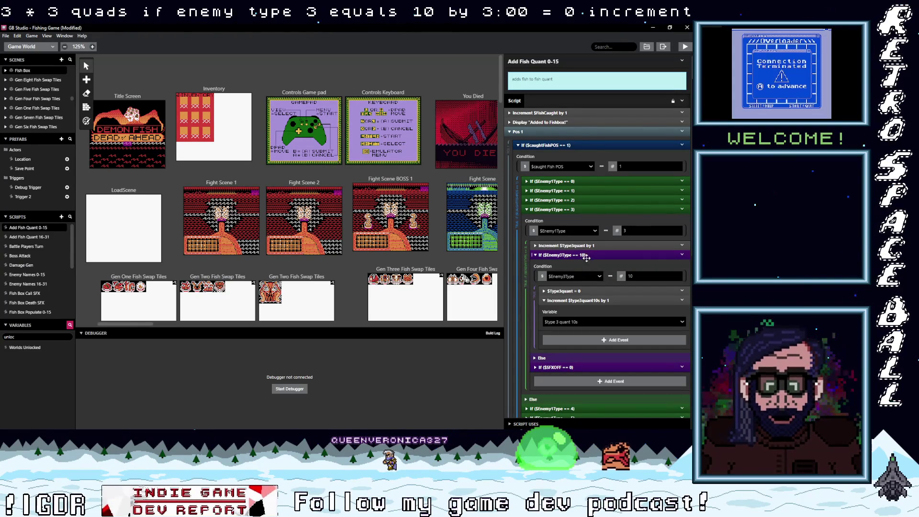
pyautogui.click(586, 254)
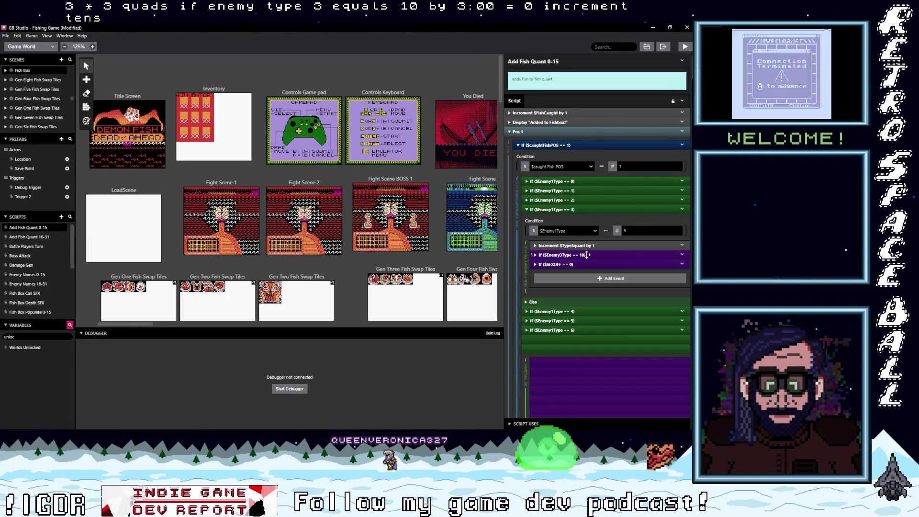
pyautogui.click(573, 209)
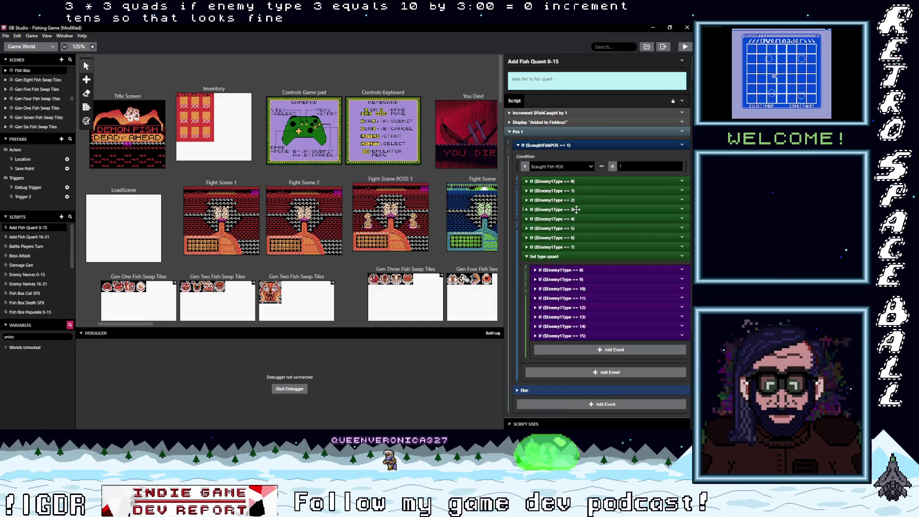
pyautogui.click(564, 146)
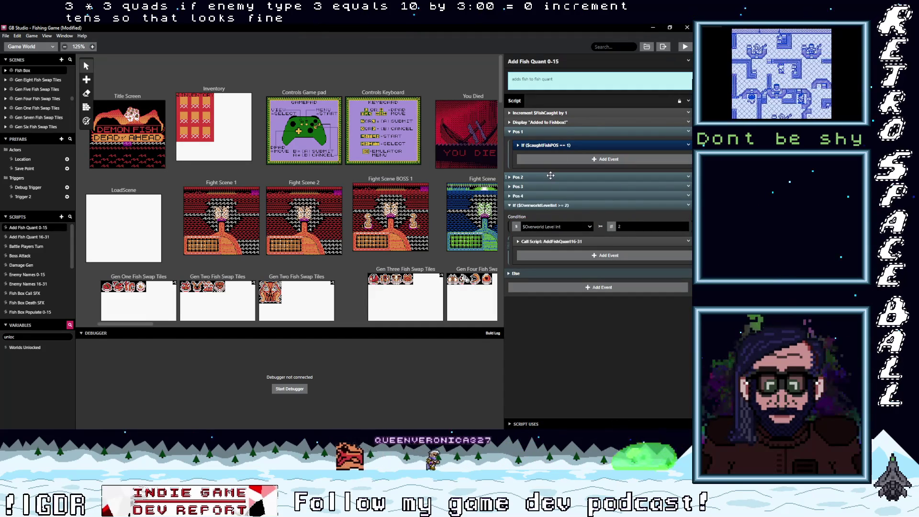
# - Expand Pos 2 and its Enemy2Type == 3 case, scrolling through the type-counting branches
pyautogui.click(550, 176)
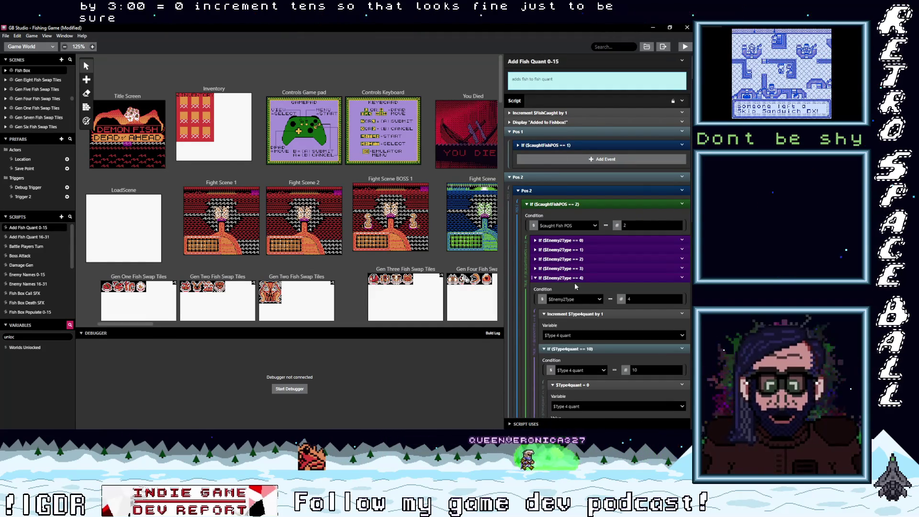
pyautogui.click(570, 268)
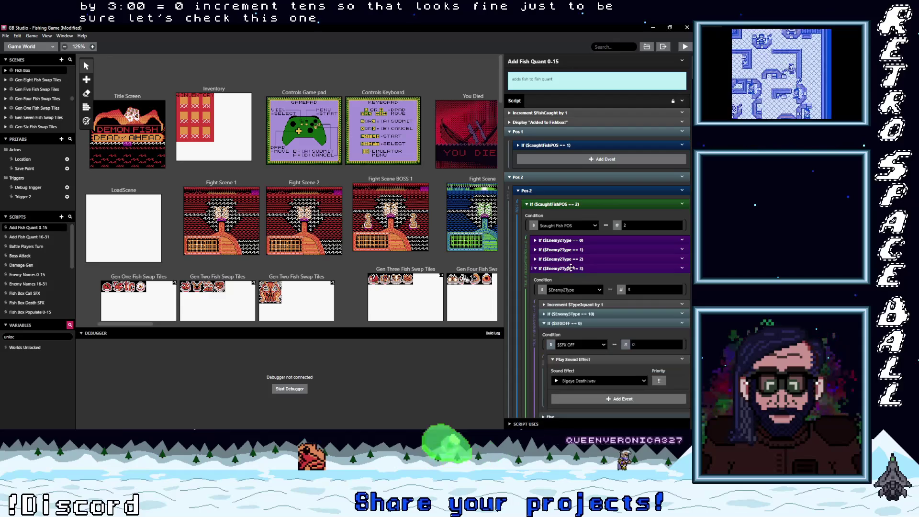
pyautogui.scroll(-2, 610, 279)
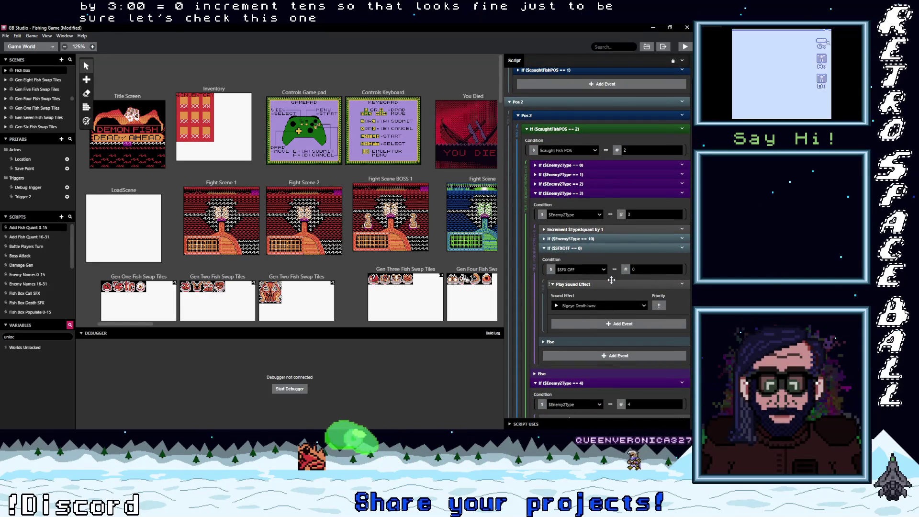
pyautogui.scroll(-1, 612, 282)
pyautogui.scroll(-3, 612, 283)
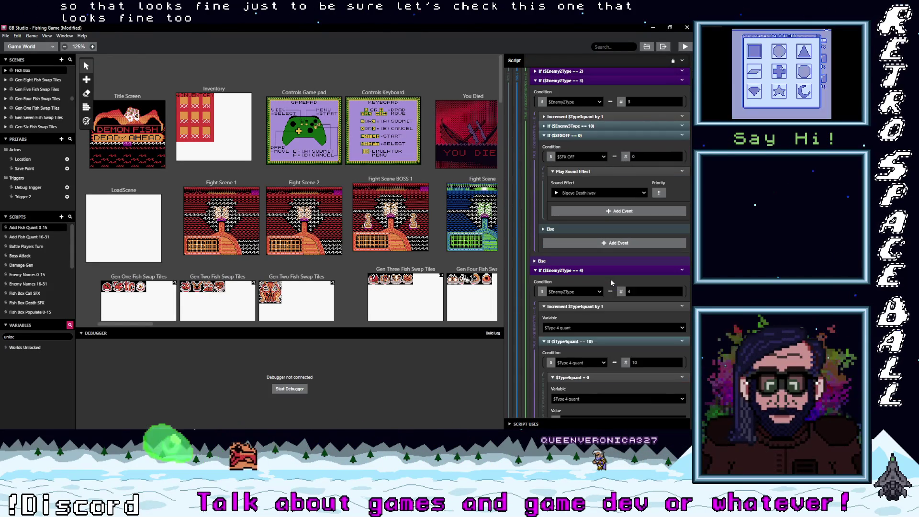
pyautogui.scroll(-1, 610, 278)
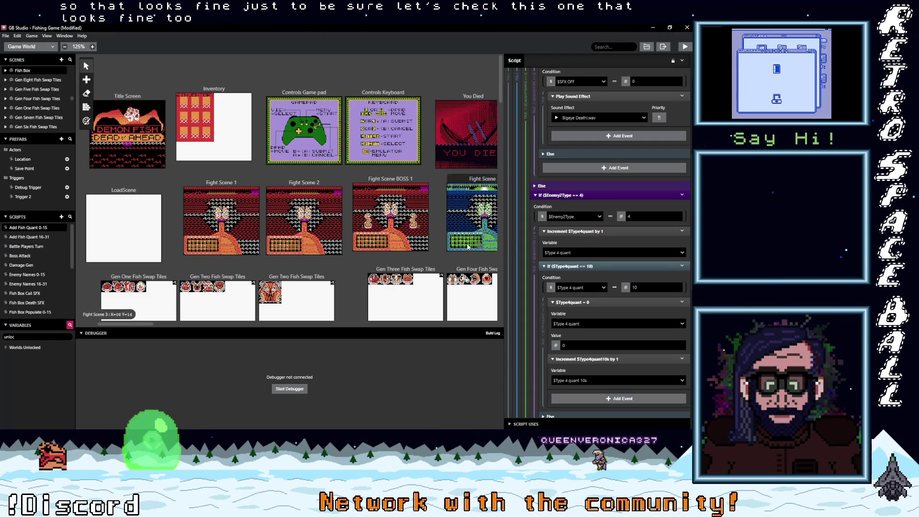
pyautogui.moveTo(138, 323)
pyautogui.mouseDown()
pyautogui.moveTo(111, 326)
pyautogui.moveTo(202, 330)
pyautogui.moveTo(184, 329)
pyautogui.mouseUp()
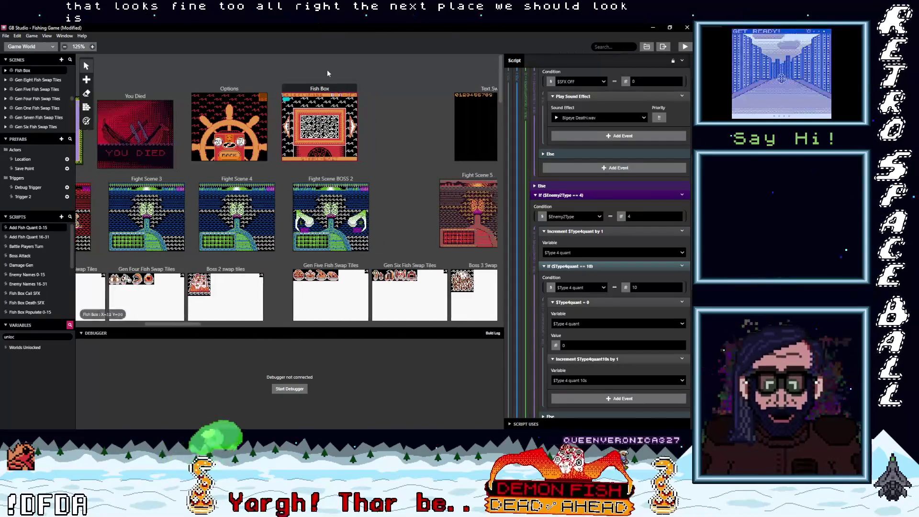
# - Select the Fish Box scene, expand Attach Script To Left Button, and open the Fishbox script
pyautogui.click(322, 89)
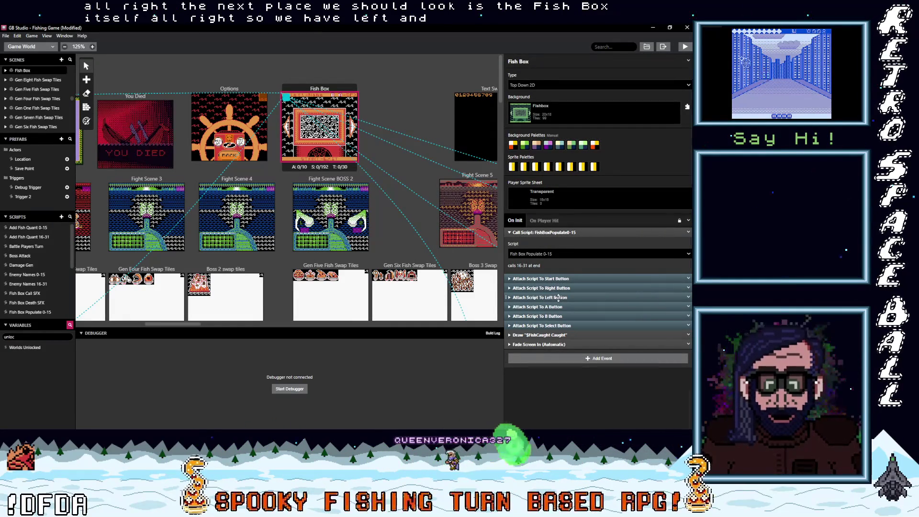
pyautogui.click(559, 297)
pyautogui.scroll(-2, 601, 323)
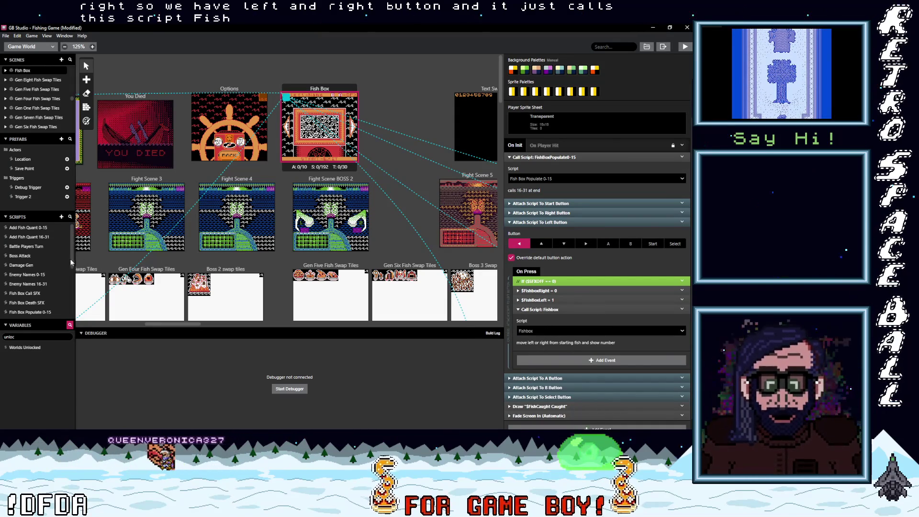
pyautogui.moveTo(70, 260); pyautogui.dragTo(67, 268)
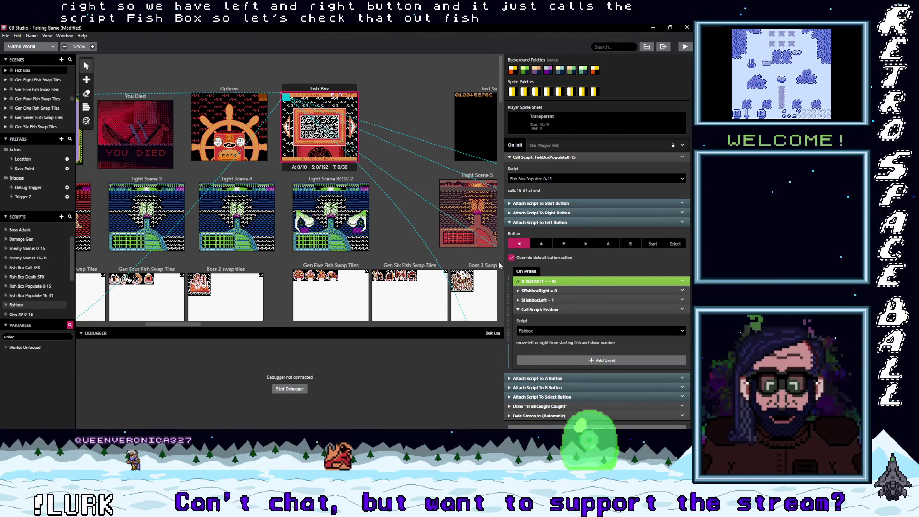
pyautogui.click(598, 331)
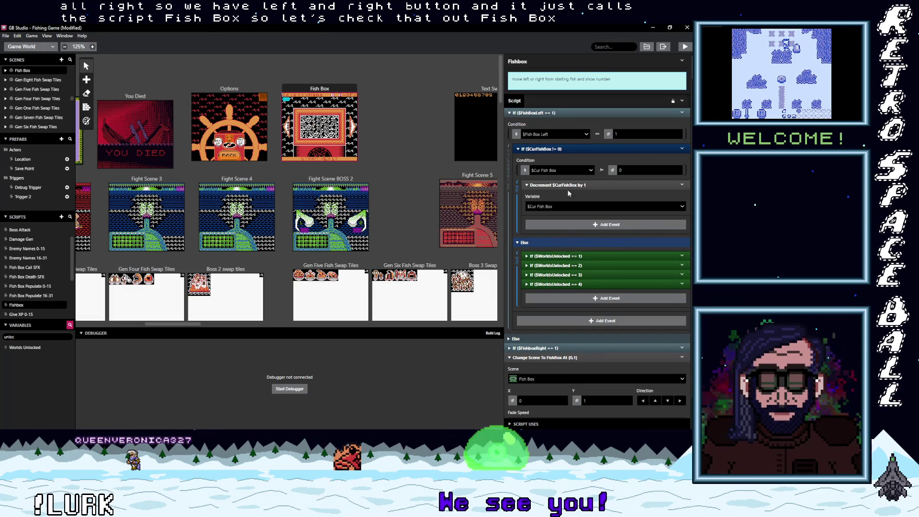
# - Expand the Fishbox script's $WorldsUnlocked == 1 and == 2 cases
pyautogui.scroll(-1, 557, 246)
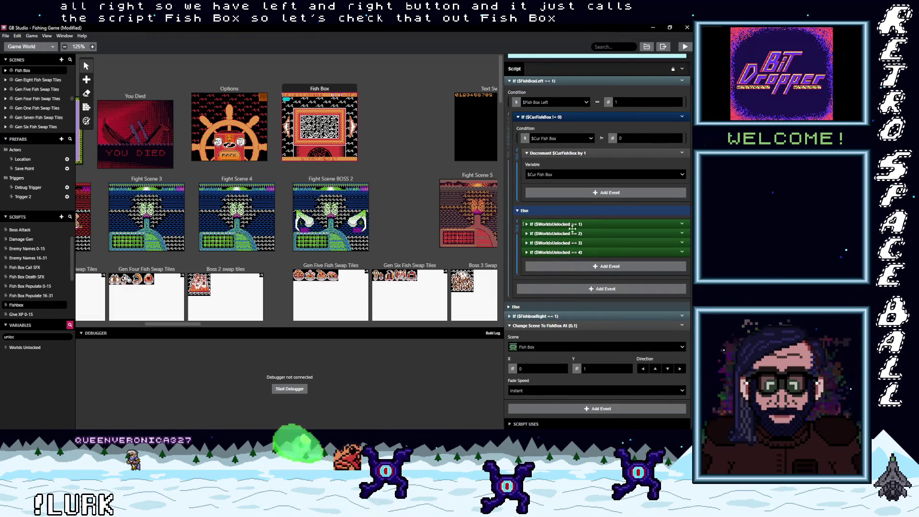
pyautogui.click(598, 225)
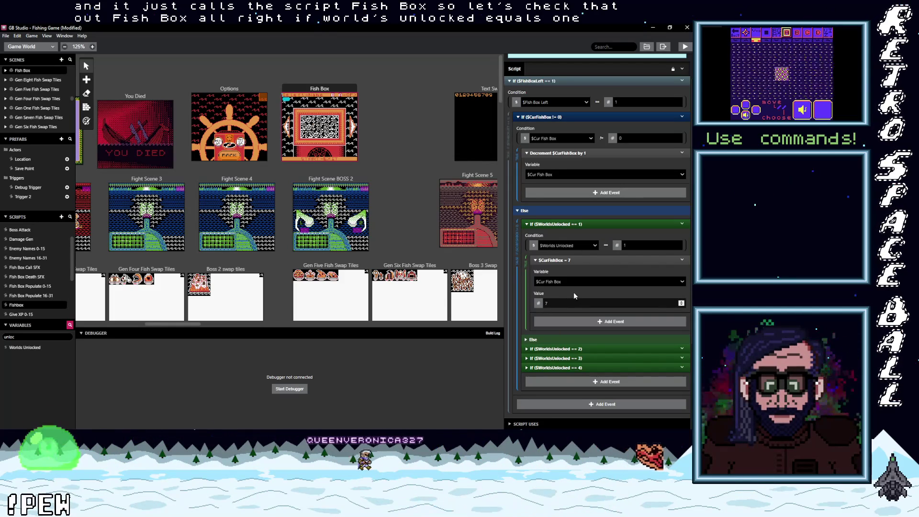
pyautogui.scroll(-1, 573, 293)
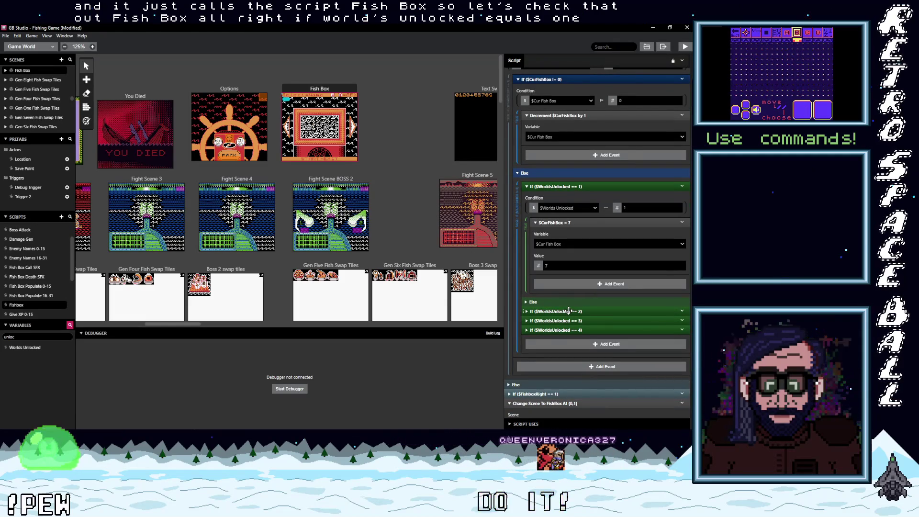
pyautogui.click(569, 311)
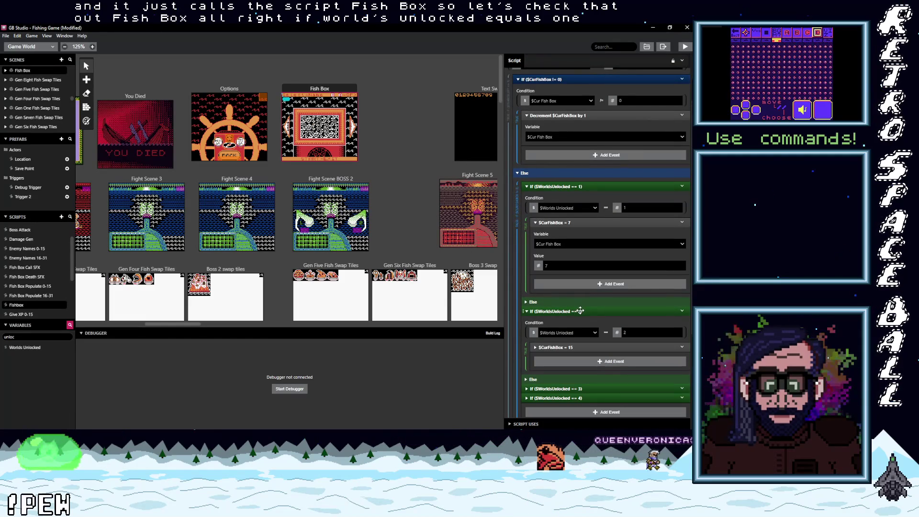
pyautogui.scroll(2, 580, 311)
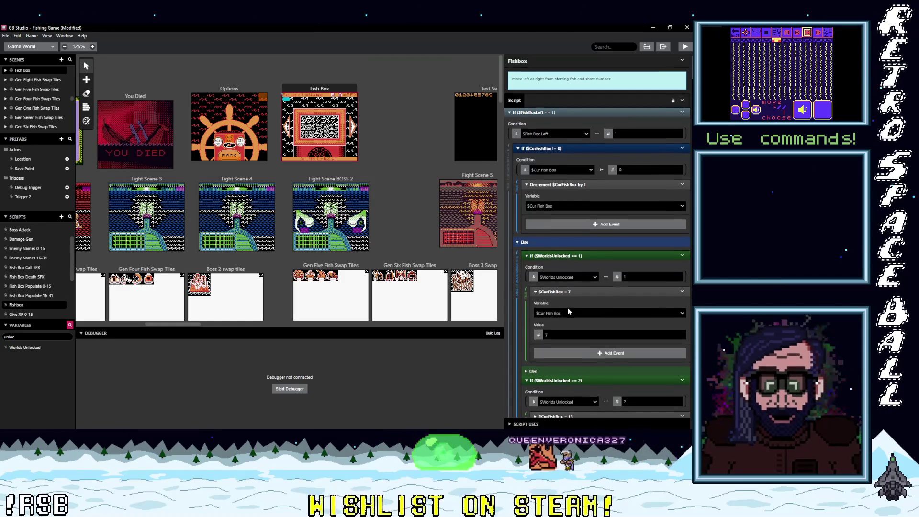
pyautogui.scroll(-5, 568, 311)
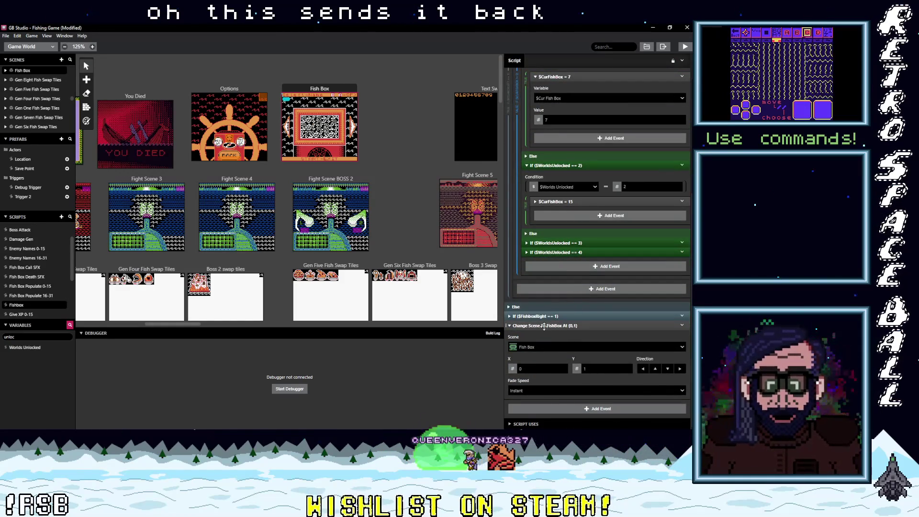
# - Expand the $FishboxRight == 1 branch and its $WorldsUnlocked == 1 case, then reopen Add Fish Quant 0-15
pyautogui.click(576, 315)
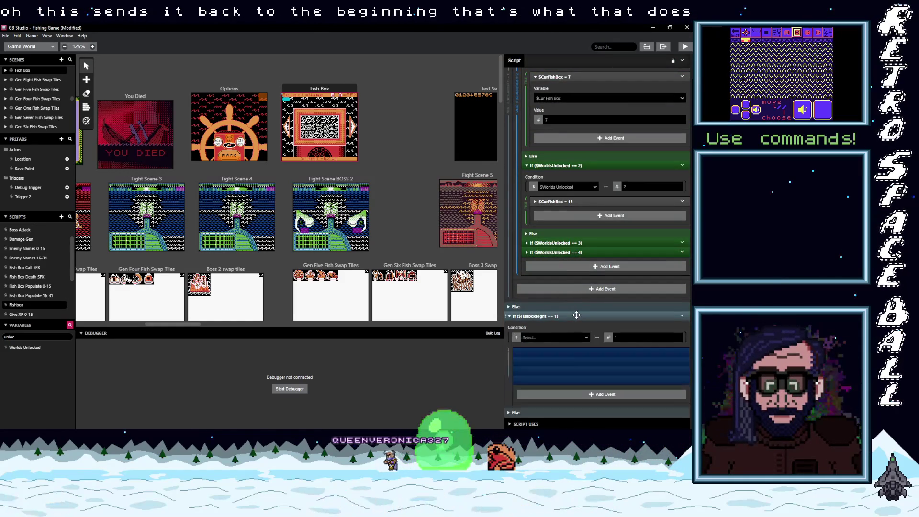
pyautogui.scroll(-2, 578, 312)
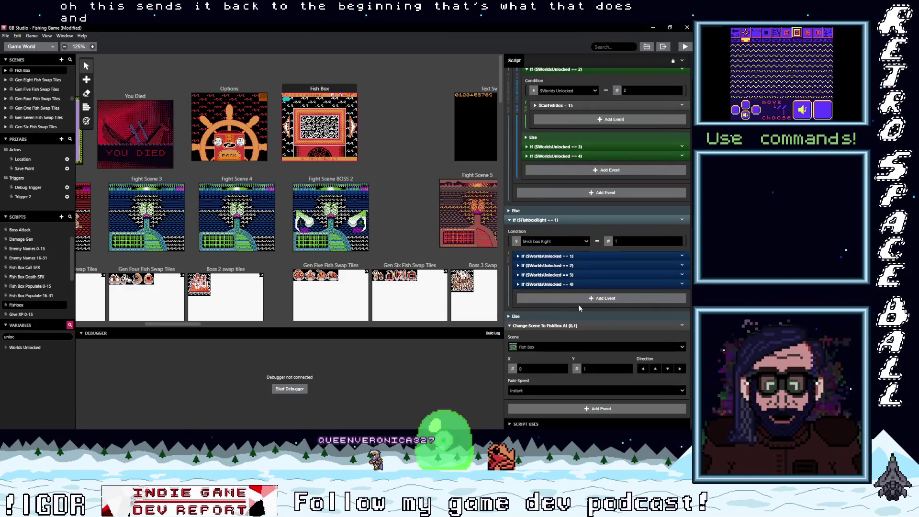
pyautogui.click(554, 256)
pyautogui.scroll(-2, 564, 285)
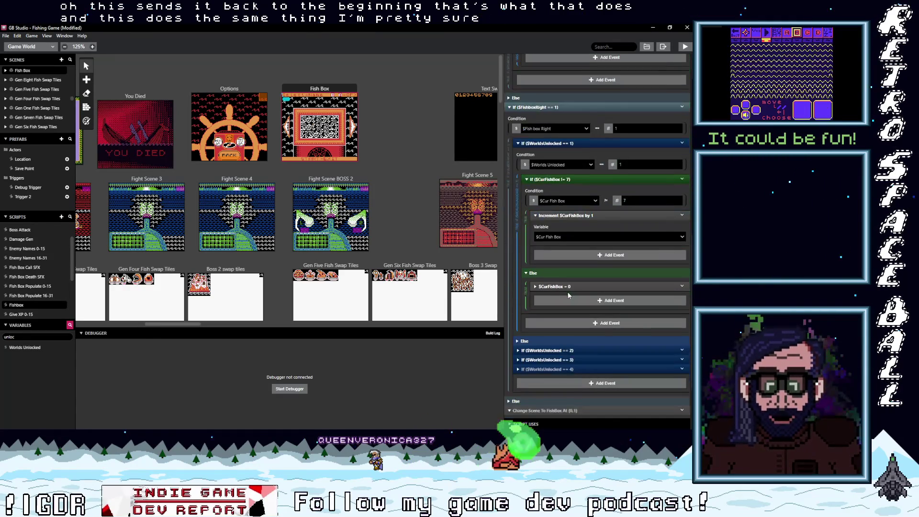
pyautogui.scroll(5, 587, 242)
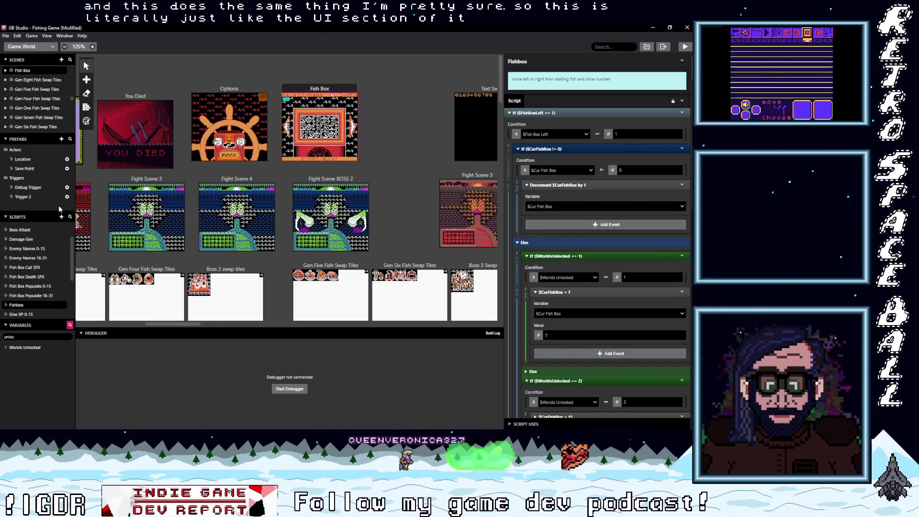
pyautogui.scroll(2, 31, 277)
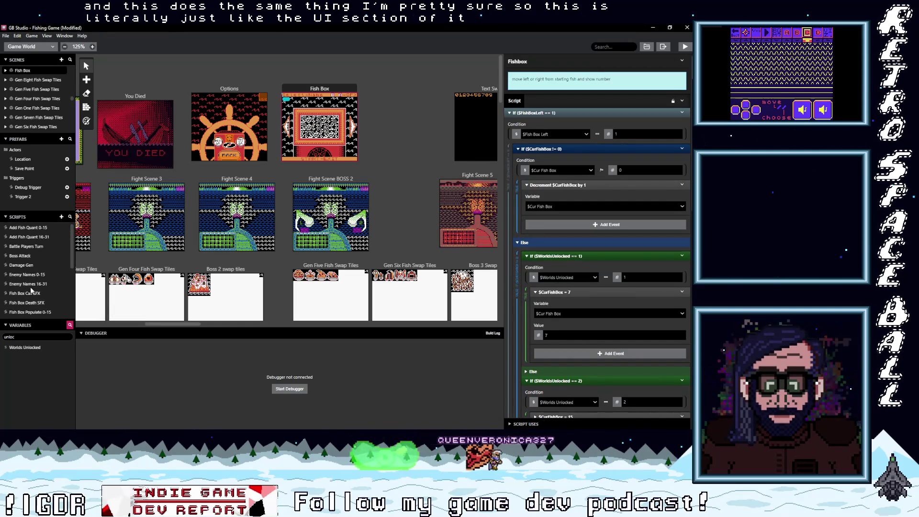
pyautogui.click(29, 228)
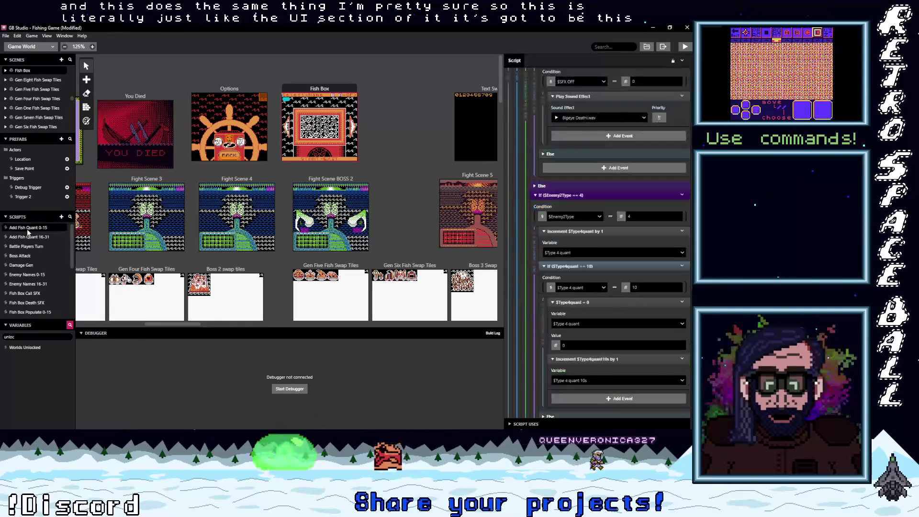
# - Reopen Fish Box Populate 0-15 from the Scripts list, showing its $CurFishBox == 3 branch
pyautogui.scroll(5, 613, 290)
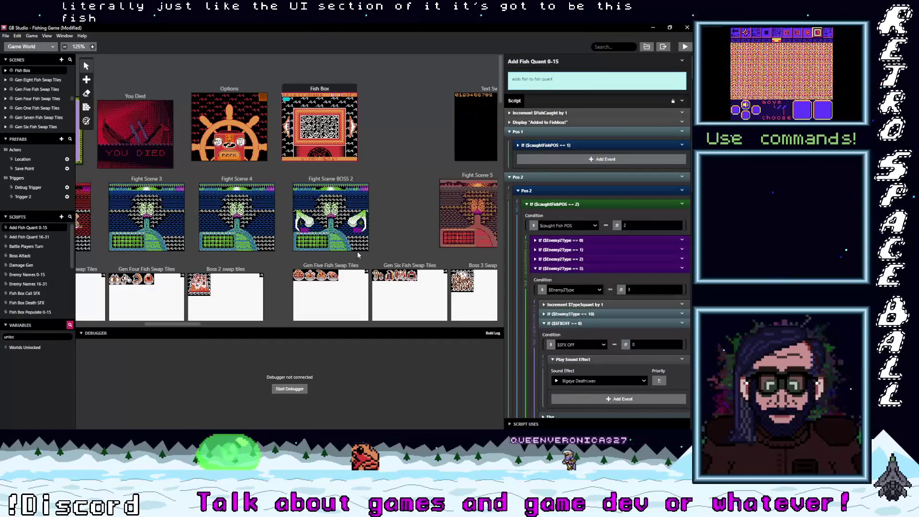
pyautogui.scroll(-1, 49, 273)
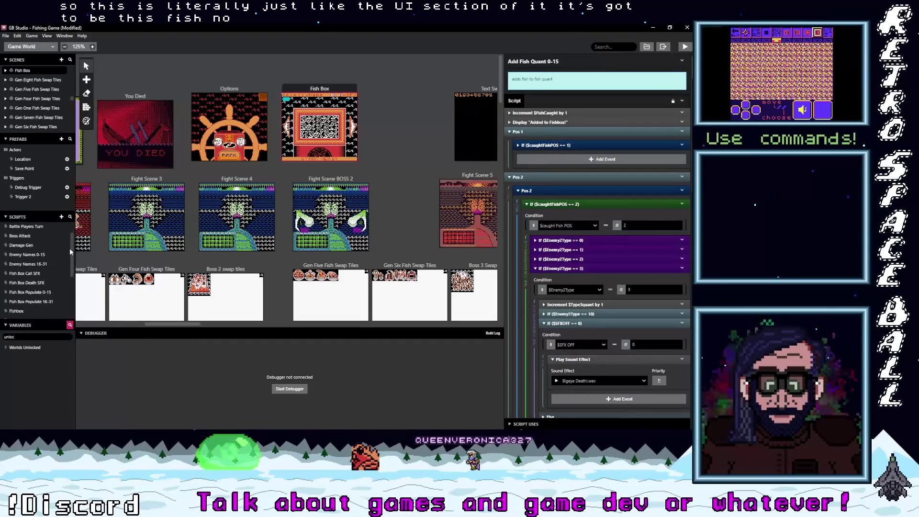
pyautogui.click(30, 289)
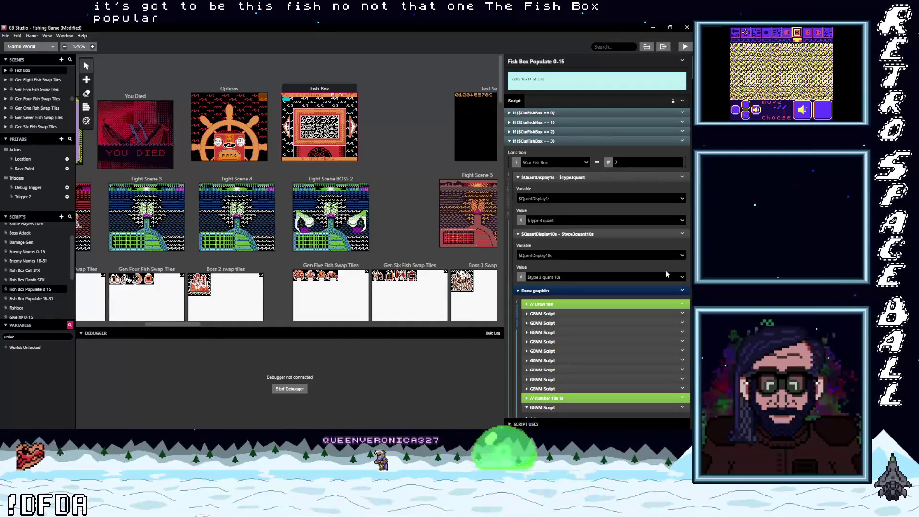
# - Show and re-collapse the code of the last fish-drawing GBVM script
pyautogui.scroll(-3, 665, 270)
pyautogui.scroll(-1, 665, 271)
pyautogui.click(550, 237)
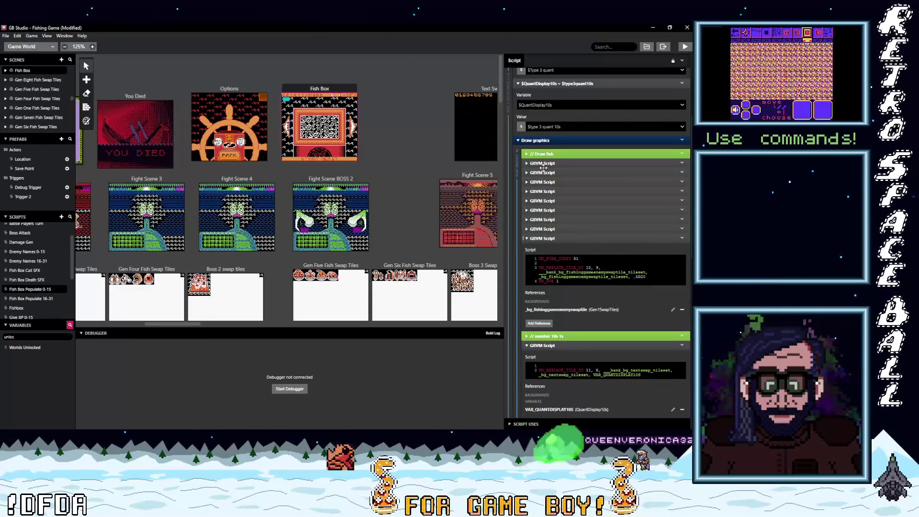
pyautogui.click(565, 238)
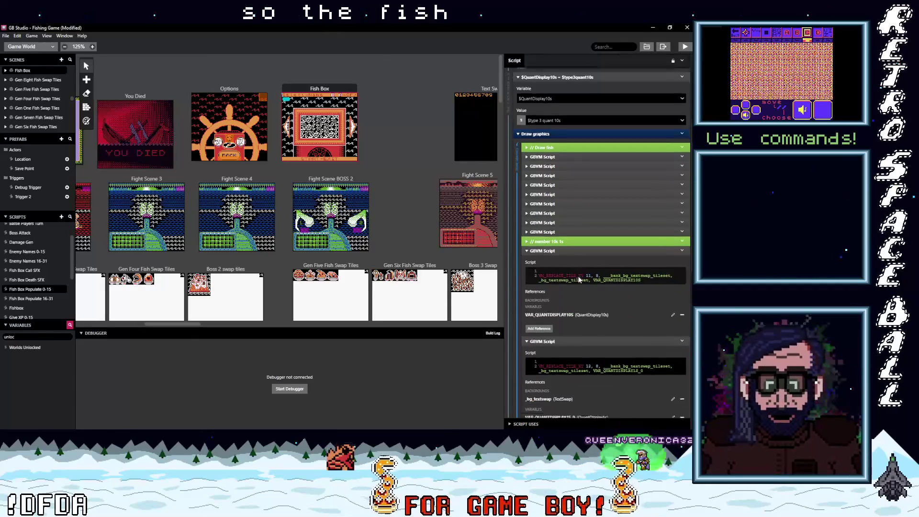
pyautogui.scroll(-1, 582, 276)
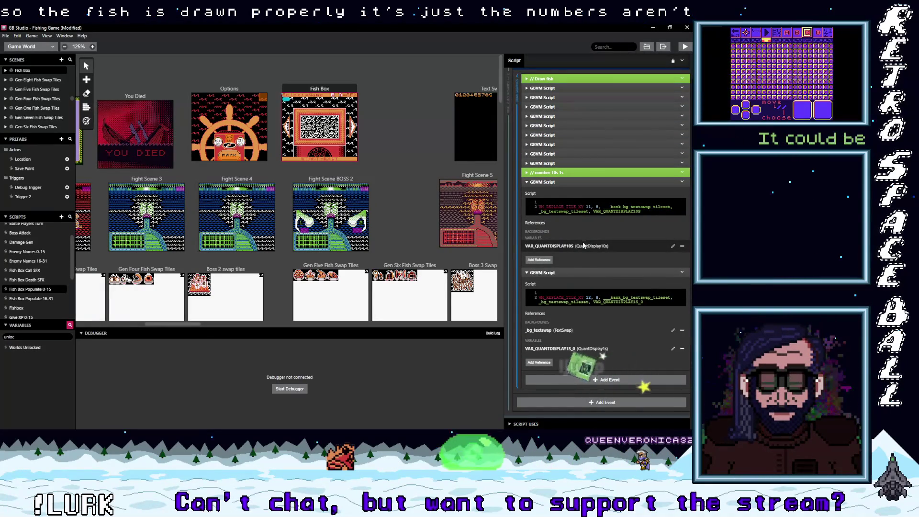
pyautogui.scroll(-2, 583, 271)
pyautogui.scroll(-6, 582, 266)
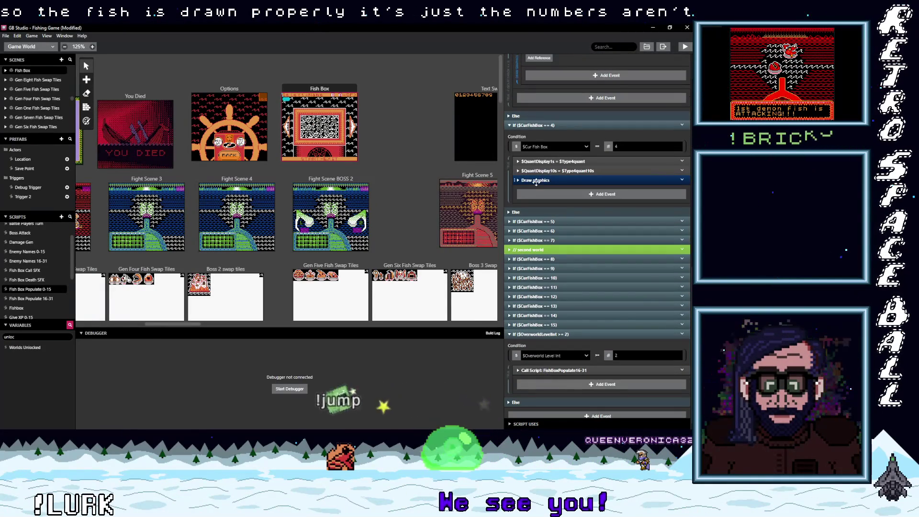
# - Expand fish box 4's Draw graphics event and scroll through its tens and ones digit GBVM scripts
pyautogui.click(565, 183)
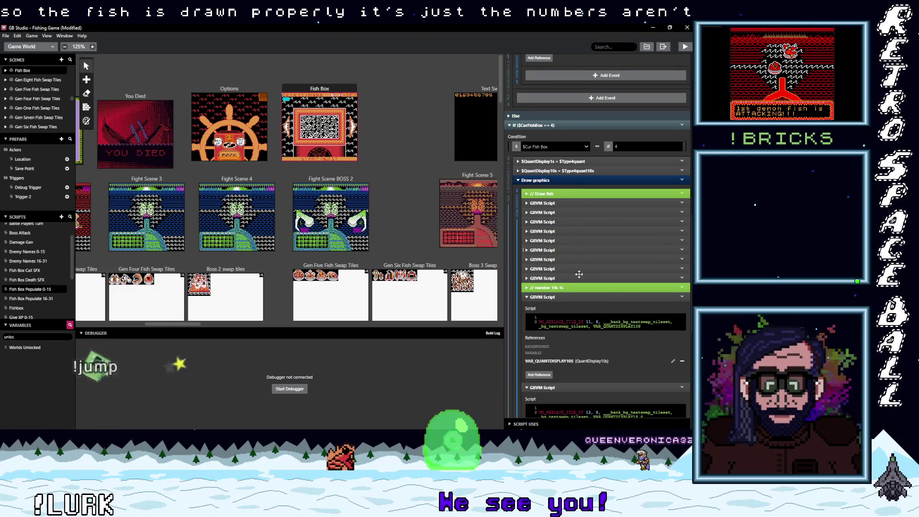
pyautogui.scroll(-2, 623, 299)
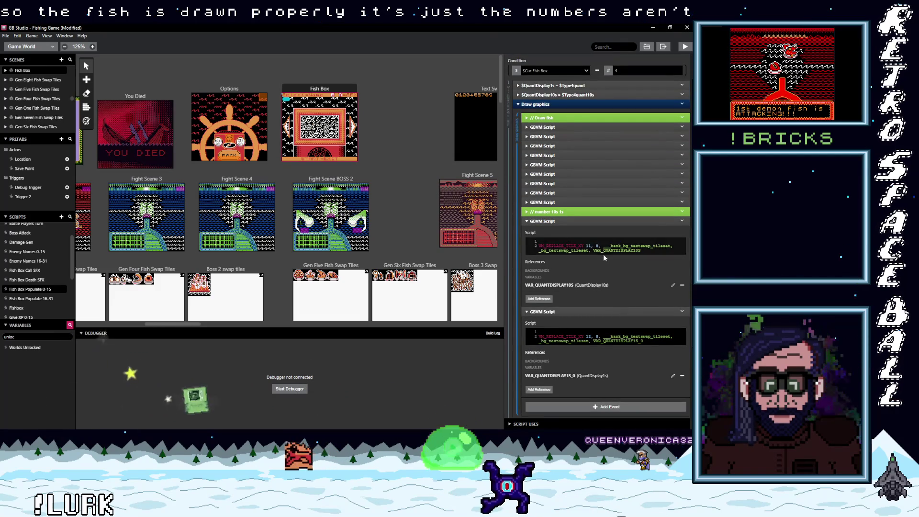
pyautogui.scroll(-1, 602, 257)
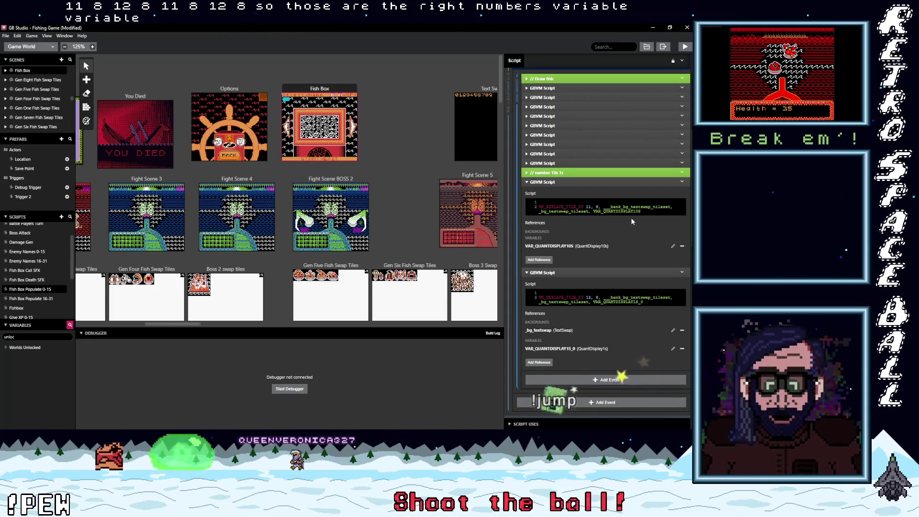
pyautogui.scroll(-1, 624, 258)
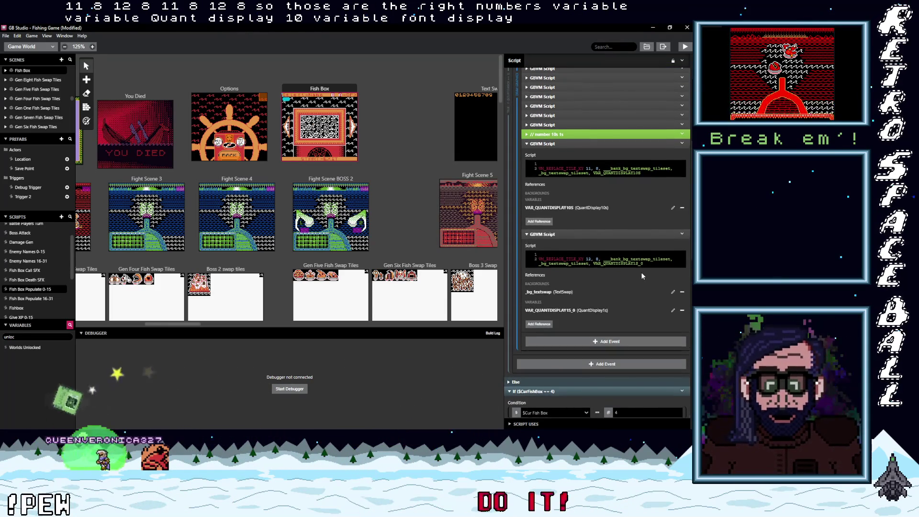
pyautogui.scroll(5, 641, 271)
pyautogui.scroll(-4, 641, 287)
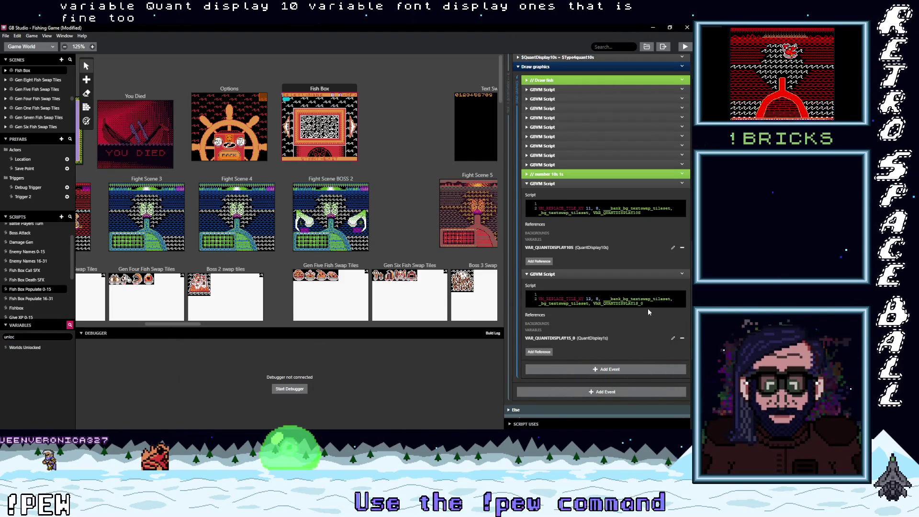
pyautogui.scroll(-5, 647, 309)
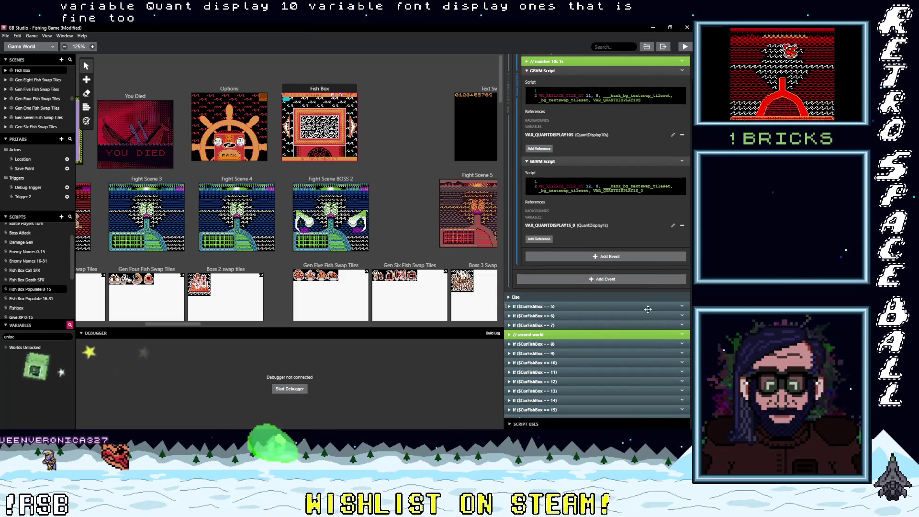
pyautogui.scroll(2, 647, 309)
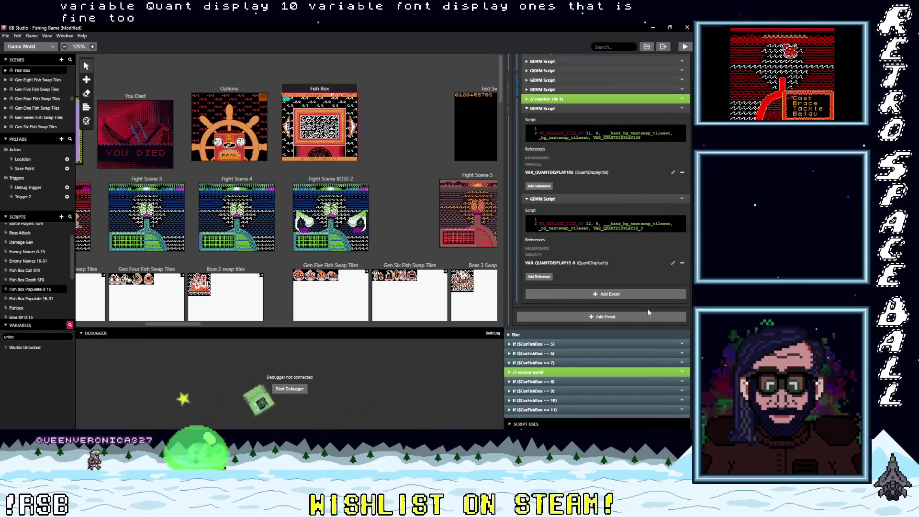
pyautogui.scroll(2, 647, 309)
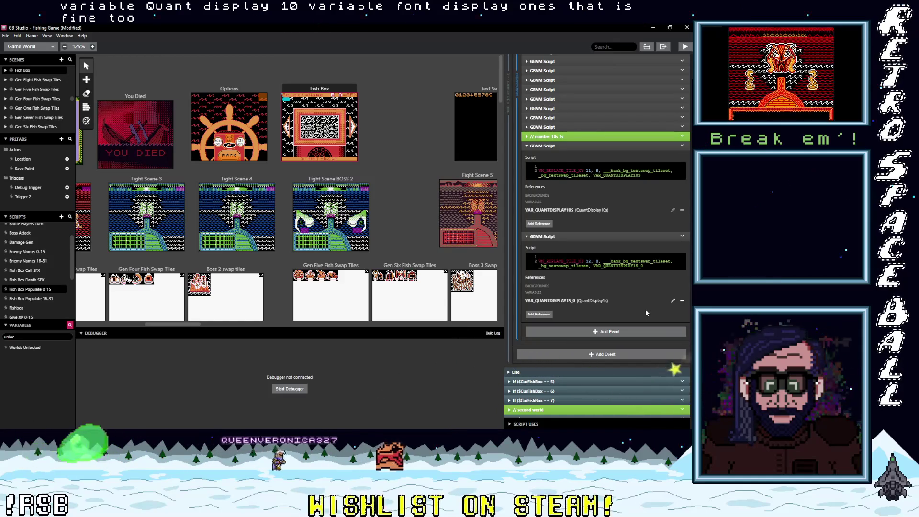
pyautogui.scroll(1, 579, 294)
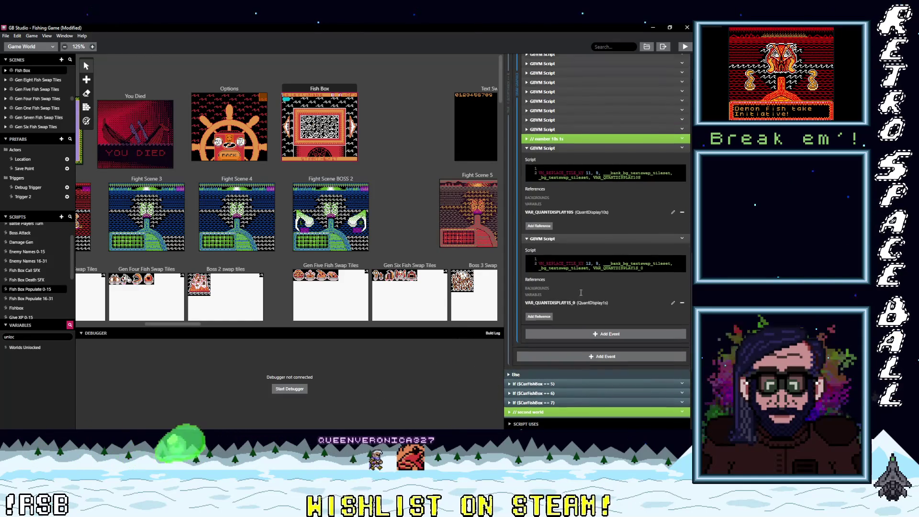
pyautogui.scroll(-1, 578, 294)
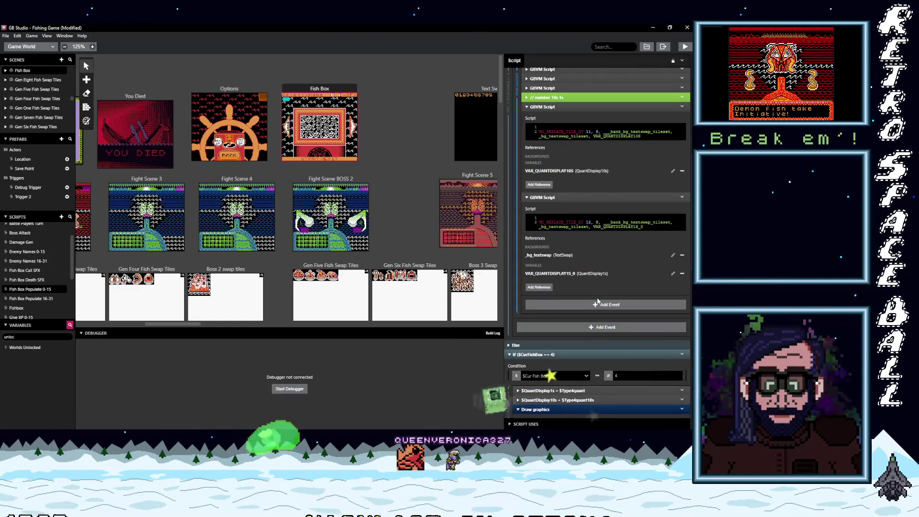
pyautogui.scroll(1, 596, 302)
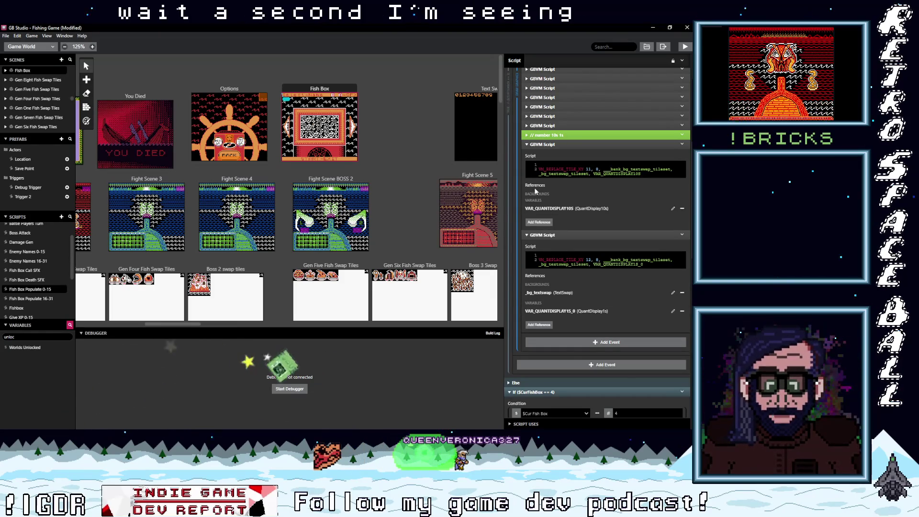
pyautogui.click(540, 223)
pyautogui.click(464, 257)
pyautogui.scroll(-3, 476, 295)
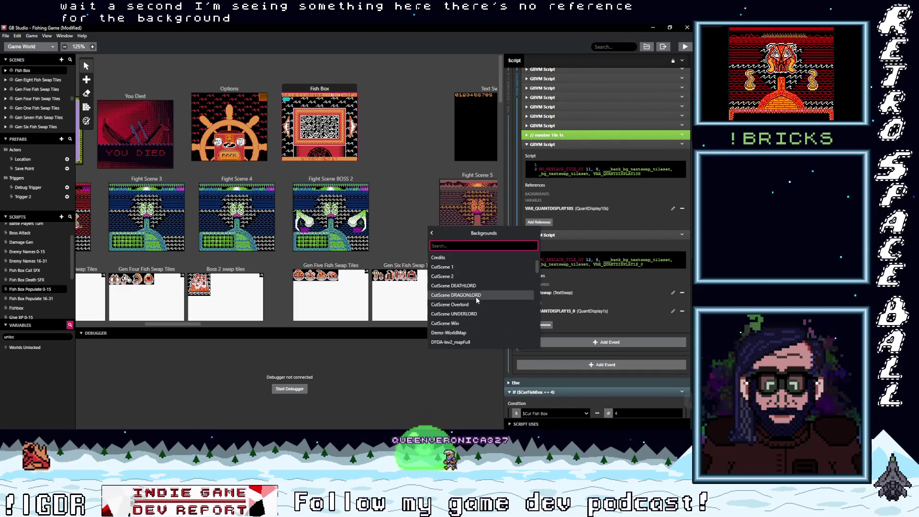
pyautogui.scroll(-5, 473, 299)
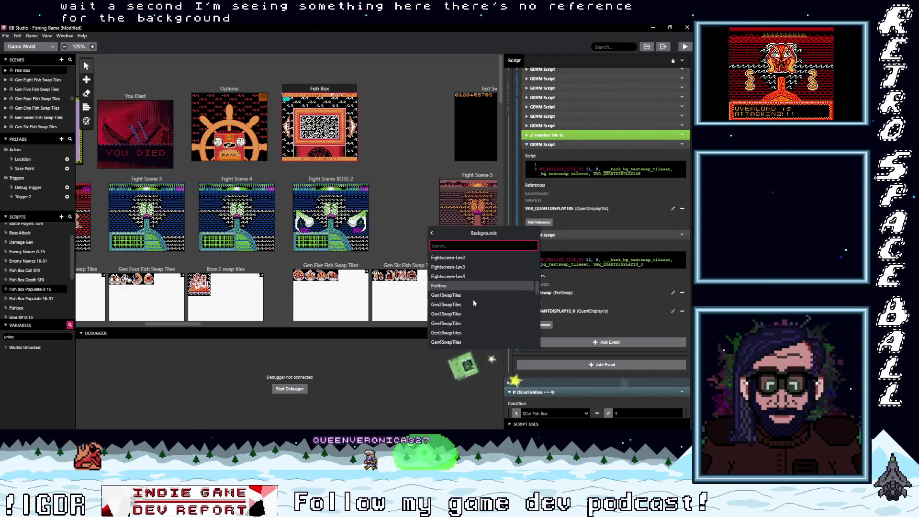
pyautogui.scroll(-4, 473, 299)
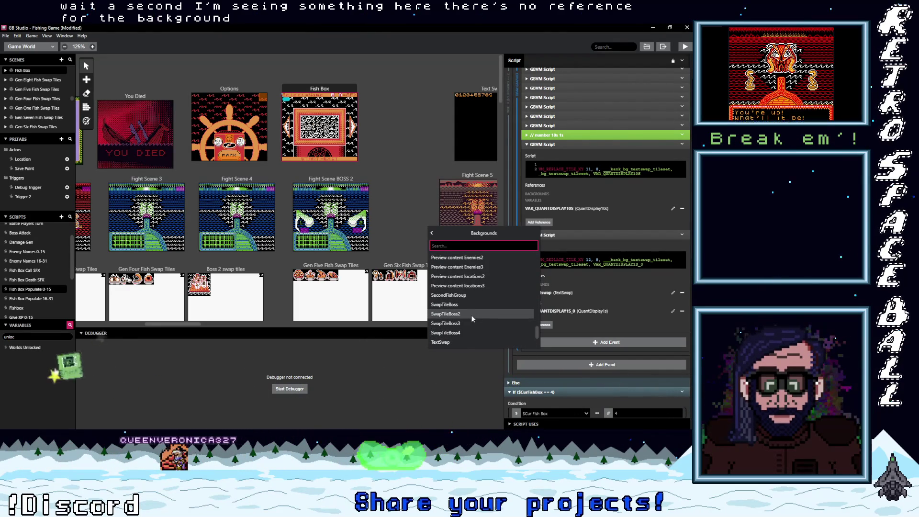
pyautogui.click(457, 341)
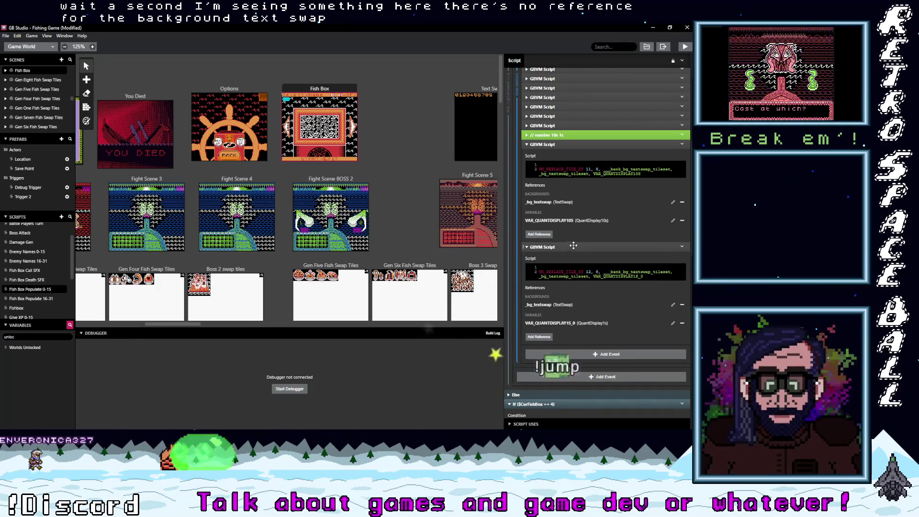
pyautogui.click(543, 202)
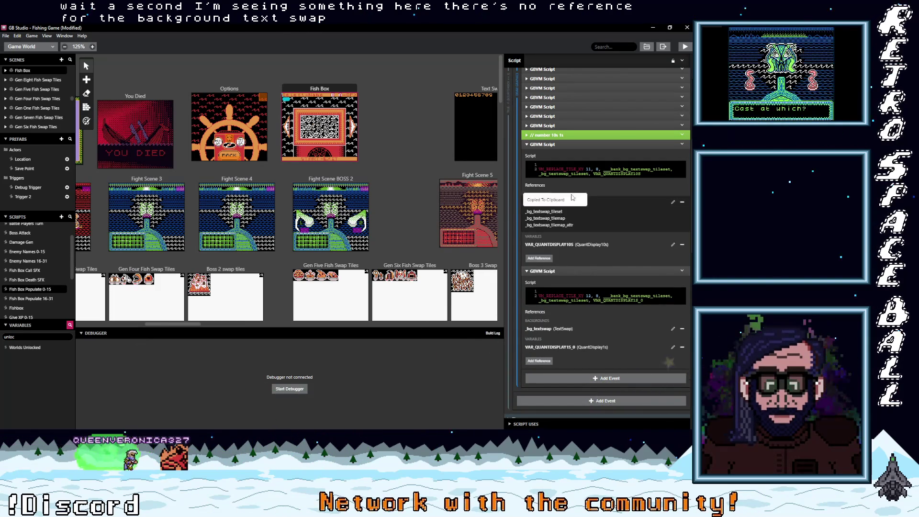
pyautogui.moveTo(595, 175); pyautogui.dragTo(589, 174)
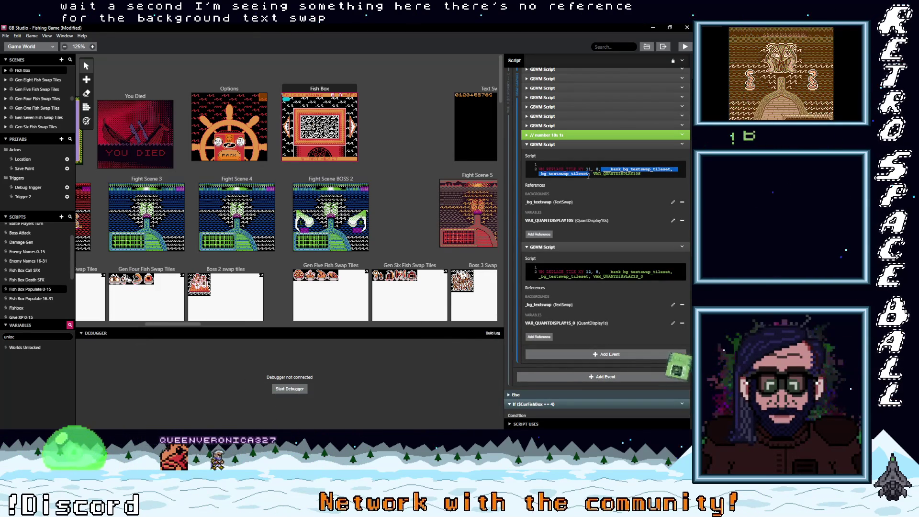
pyautogui.click(617, 179)
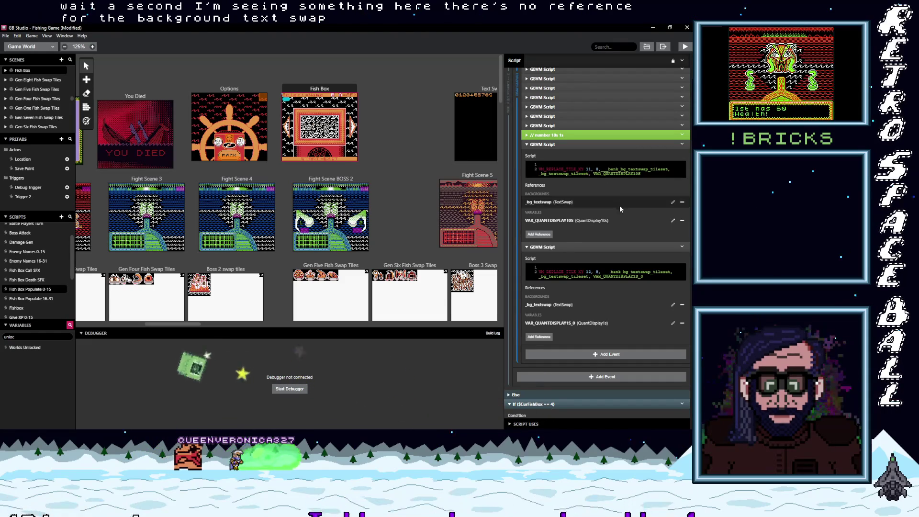
pyautogui.scroll(-7, 599, 280)
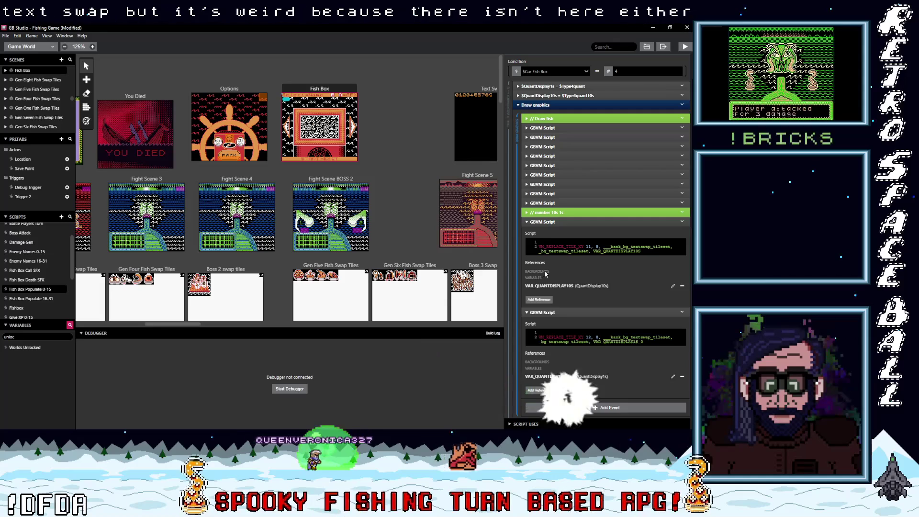
# - Expand the If ($CurFishBox == 0) branch and its Draw graphics group to view the GBVM scripts
pyautogui.scroll(-2, 538, 393)
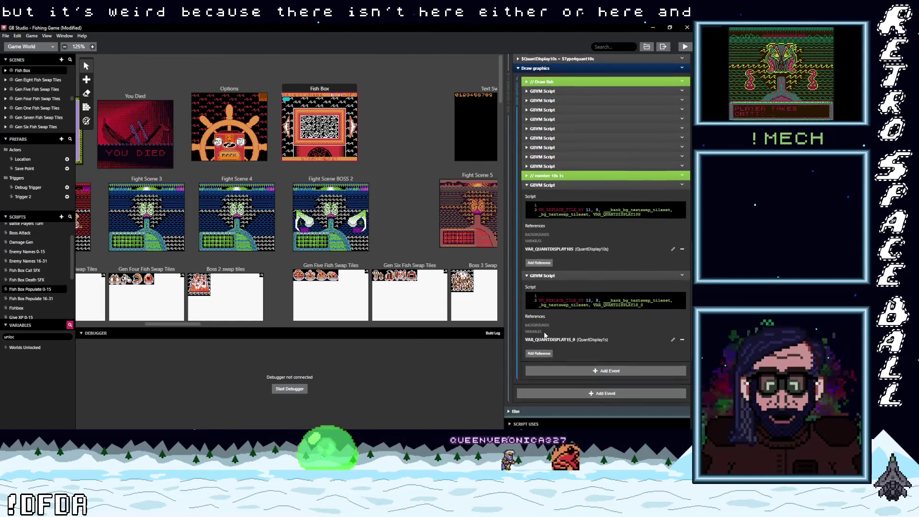
pyautogui.scroll(4, 546, 341)
pyautogui.scroll(-2, 556, 337)
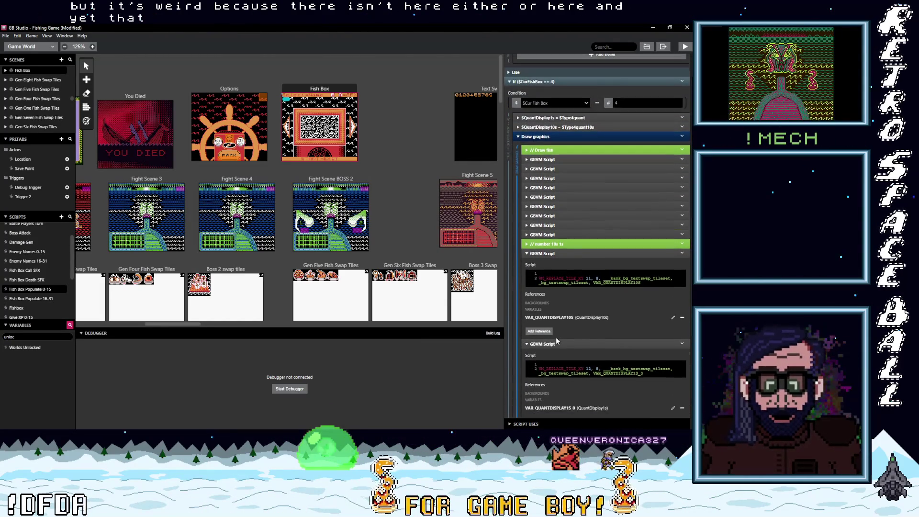
pyautogui.scroll(2, 557, 336)
pyautogui.scroll(15, 559, 336)
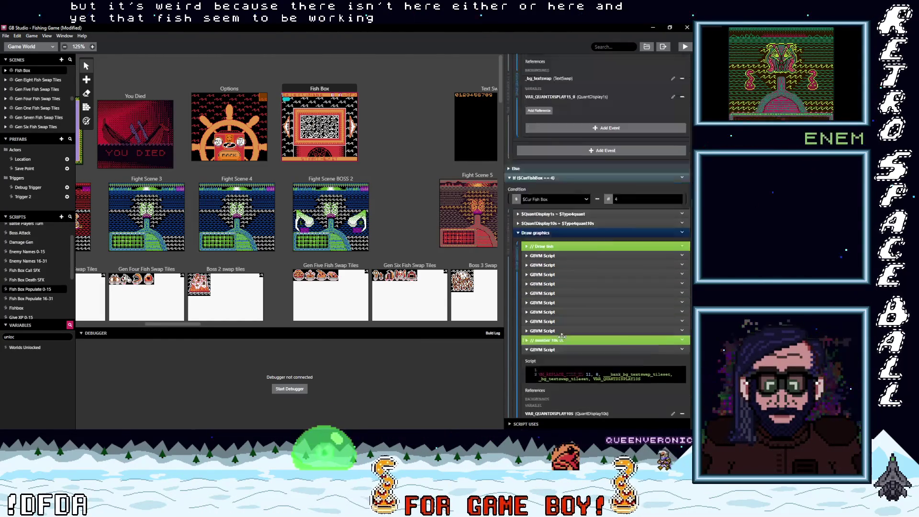
pyautogui.scroll(4, 562, 338)
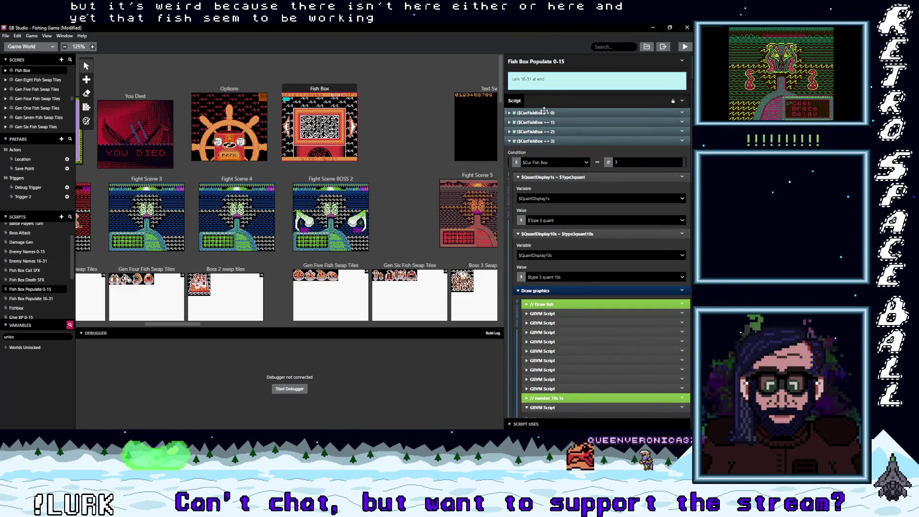
pyautogui.click(544, 112)
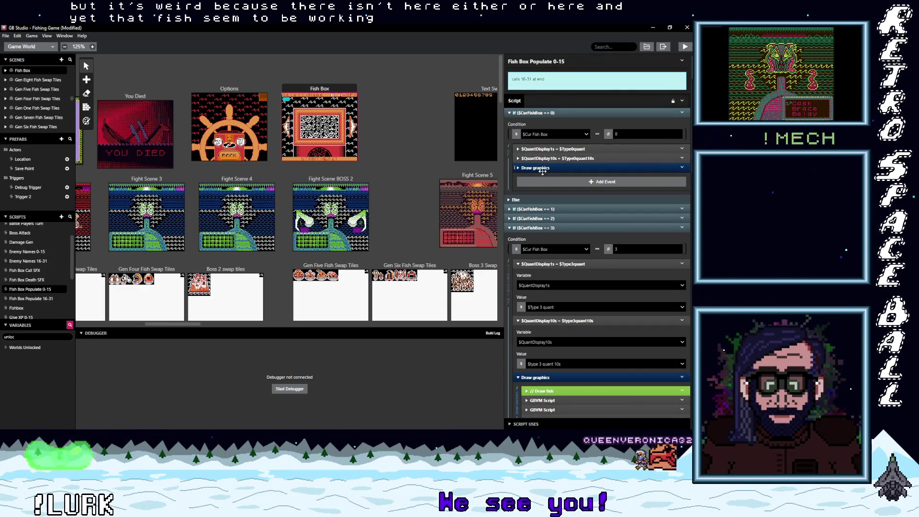
pyautogui.click(588, 168)
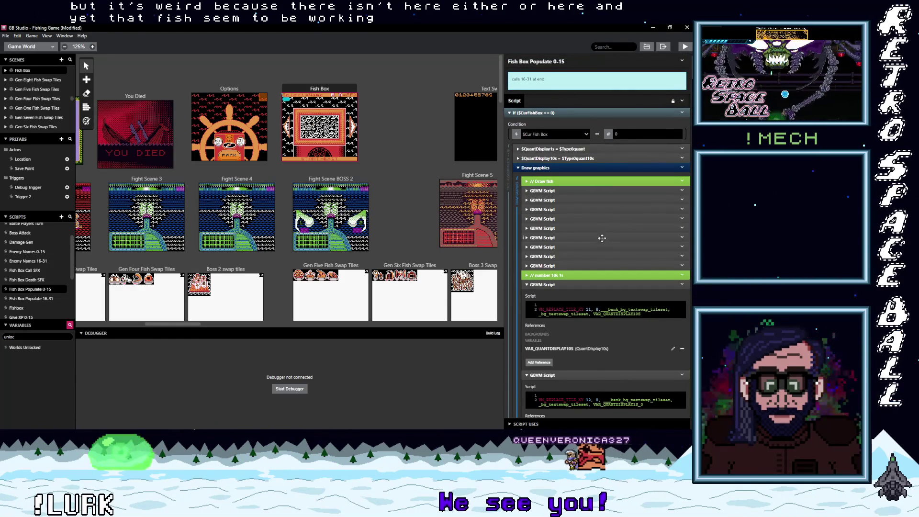
pyautogui.scroll(-3, 602, 238)
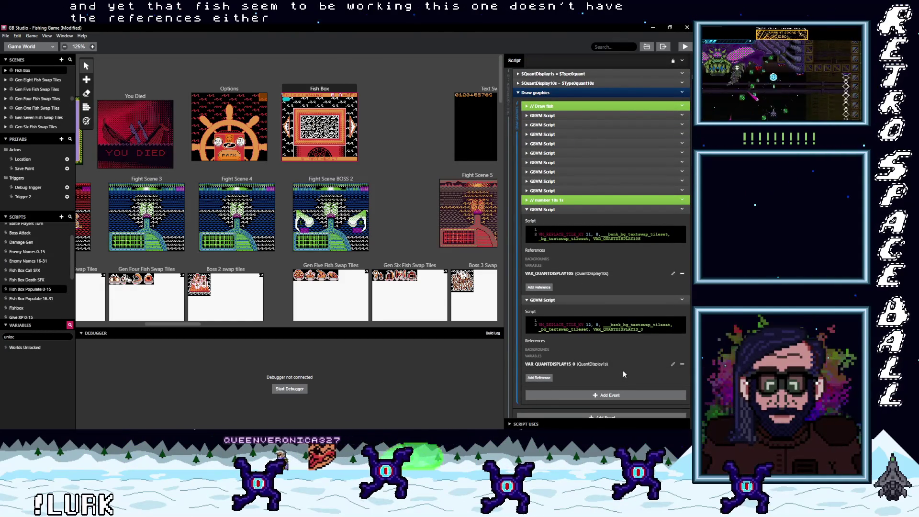
pyautogui.scroll(-3, 615, 370)
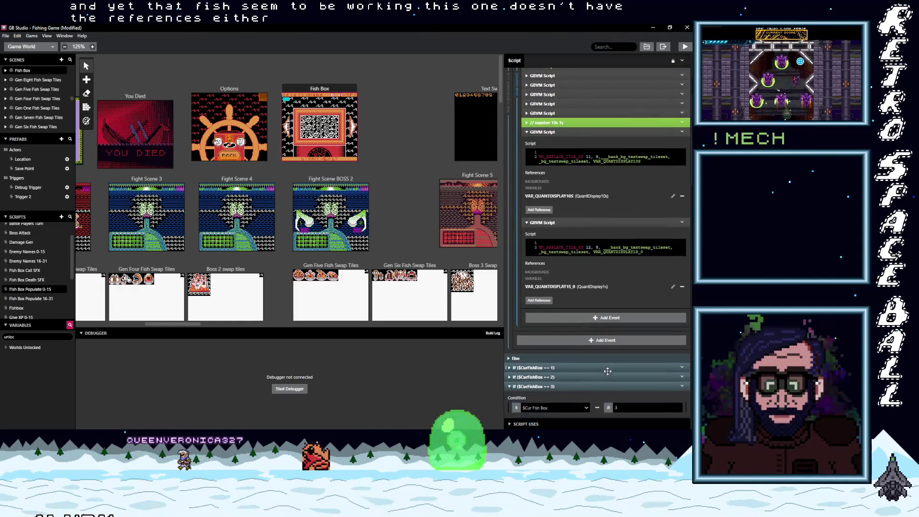
pyautogui.scroll(-1, 607, 371)
pyautogui.scroll(-2, 604, 373)
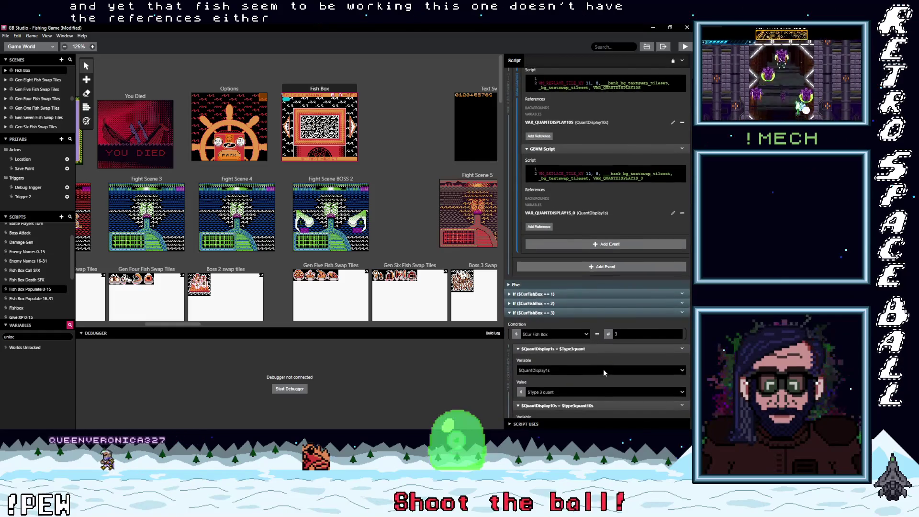
pyautogui.scroll(-2, 603, 371)
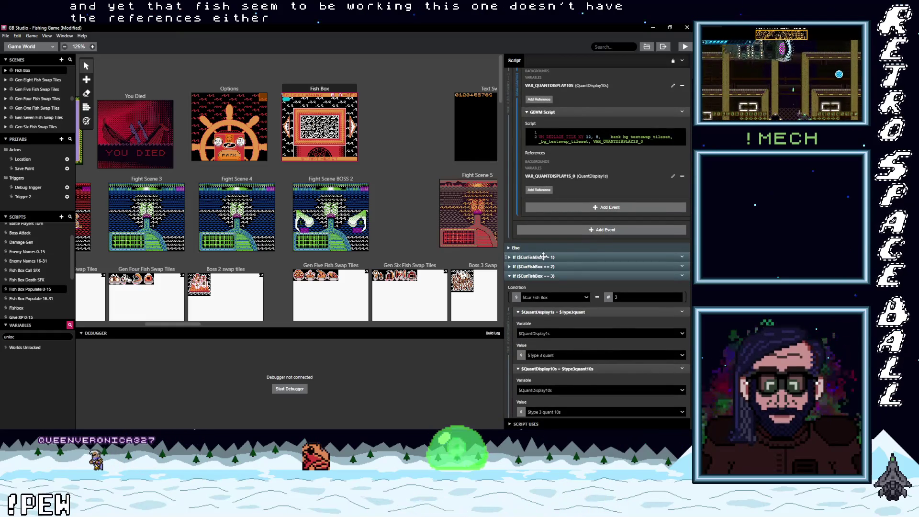
# - Expand the If ($CurFishBox == 1) branch and its Draw graphics group, then scroll through its GBVM scripts
pyautogui.click(543, 257)
pyautogui.scroll(-8, 601, 317)
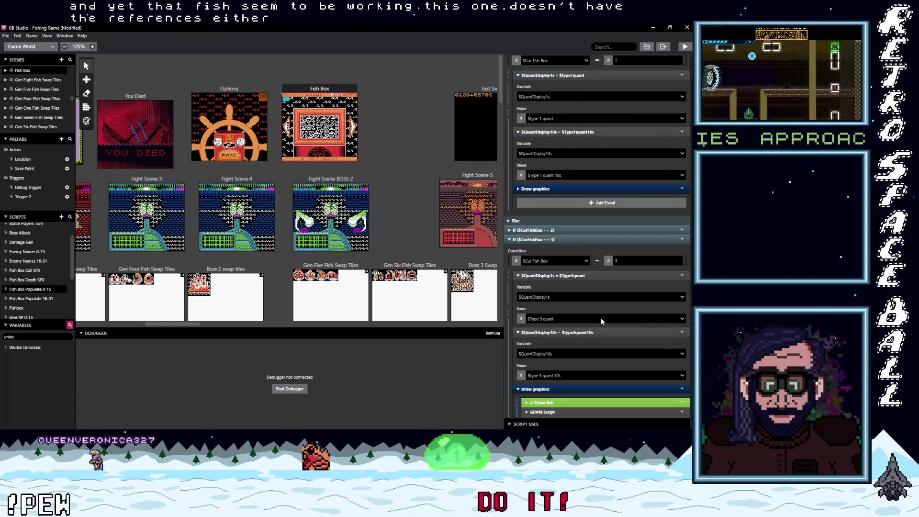
pyautogui.scroll(2, 601, 318)
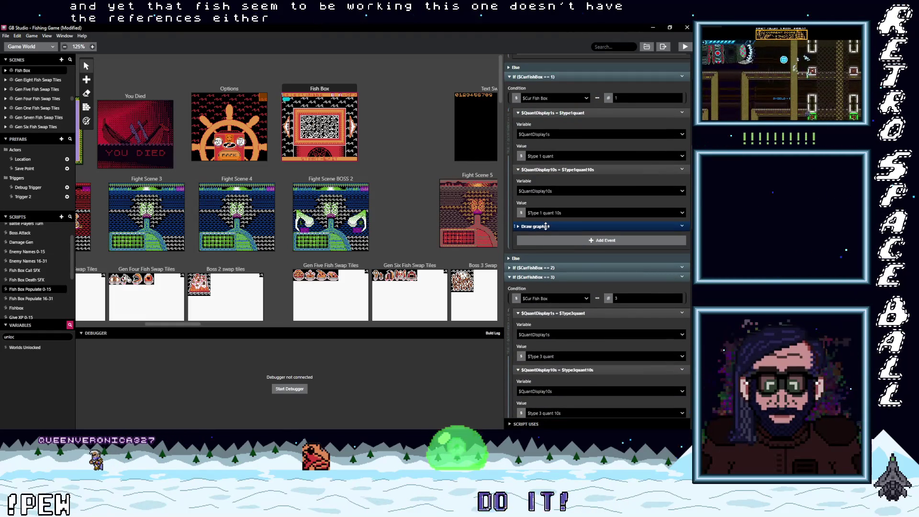
pyautogui.click(545, 226)
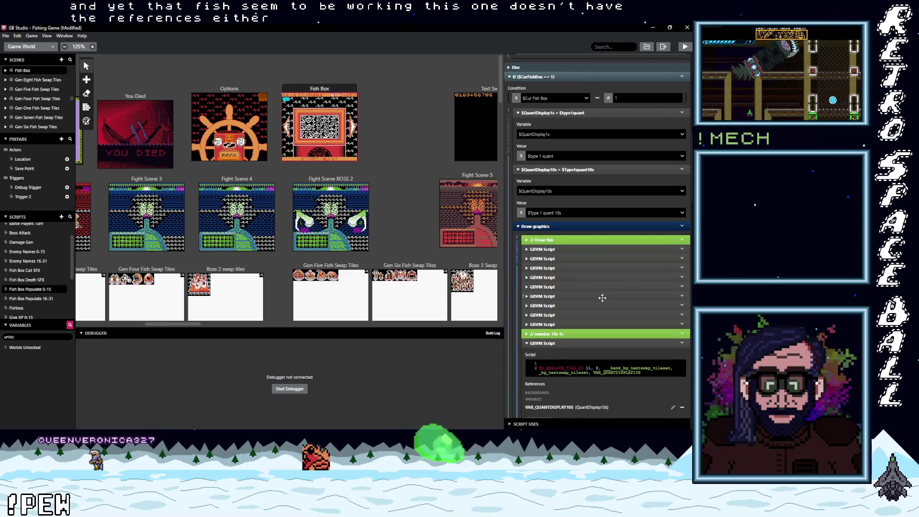
pyautogui.scroll(-4, 602, 299)
pyautogui.scroll(-2, 612, 311)
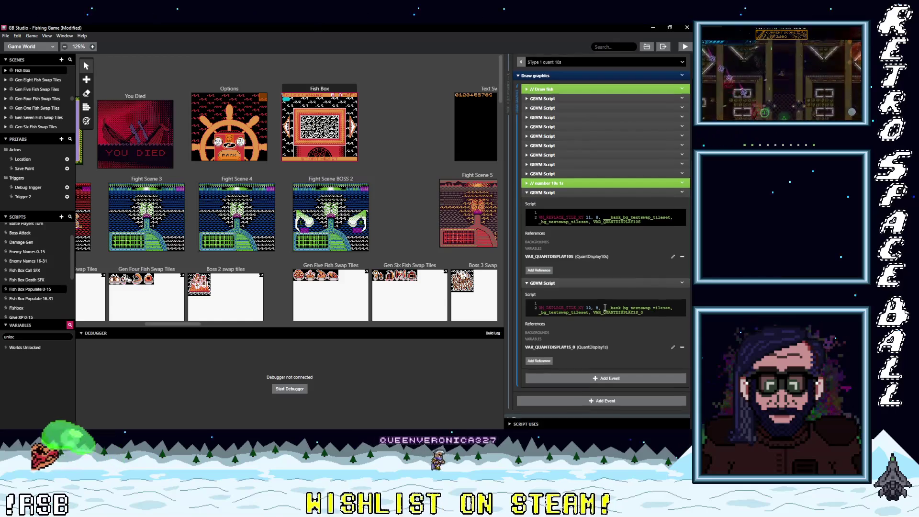
pyautogui.scroll(-8, 604, 308)
pyautogui.scroll(-8, 603, 308)
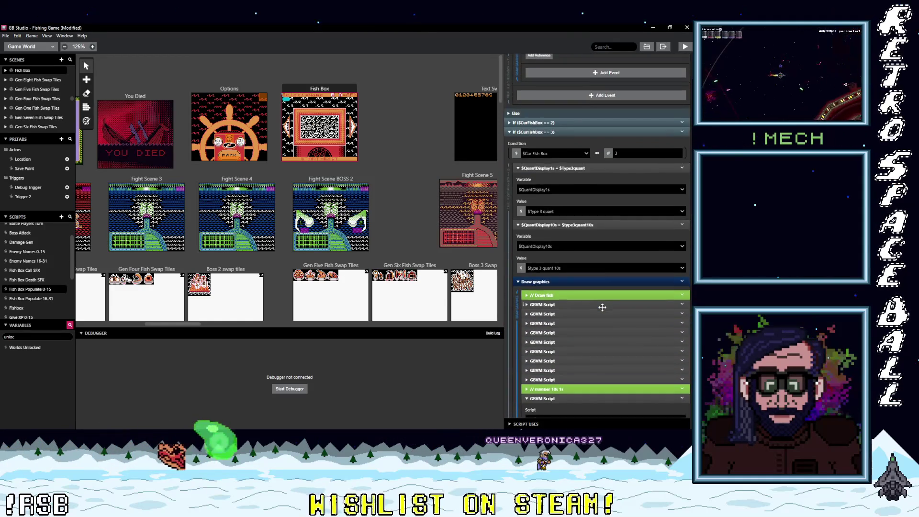
pyautogui.scroll(2, 602, 307)
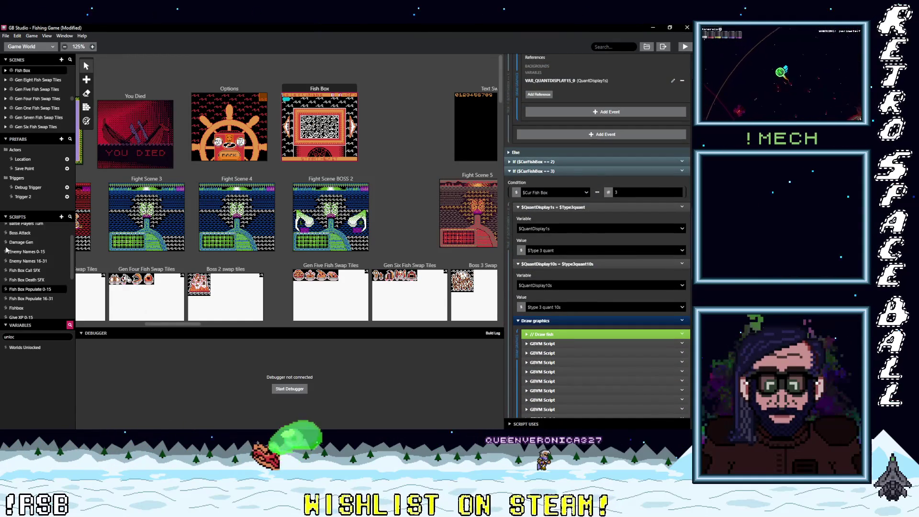
# - In Fish Box Populate 16-31, reveal fish box 16's drawing events, including the tens-digit and last GBVM scripts
pyautogui.click(33, 299)
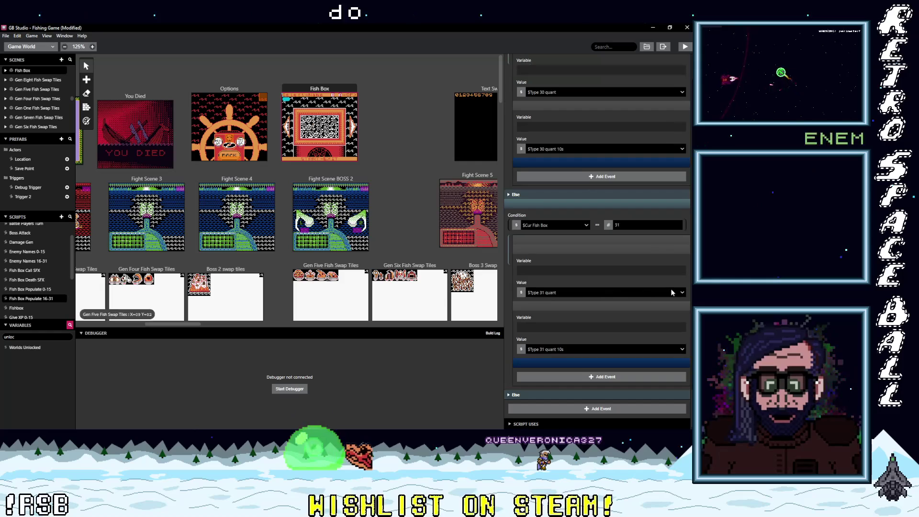
pyautogui.scroll(-4, 644, 295)
pyautogui.scroll(20, 644, 295)
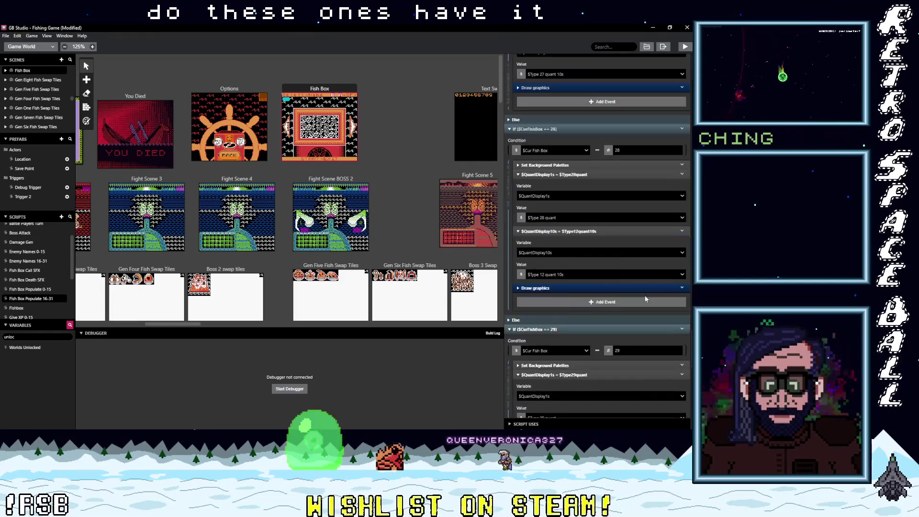
pyautogui.scroll(20, 634, 296)
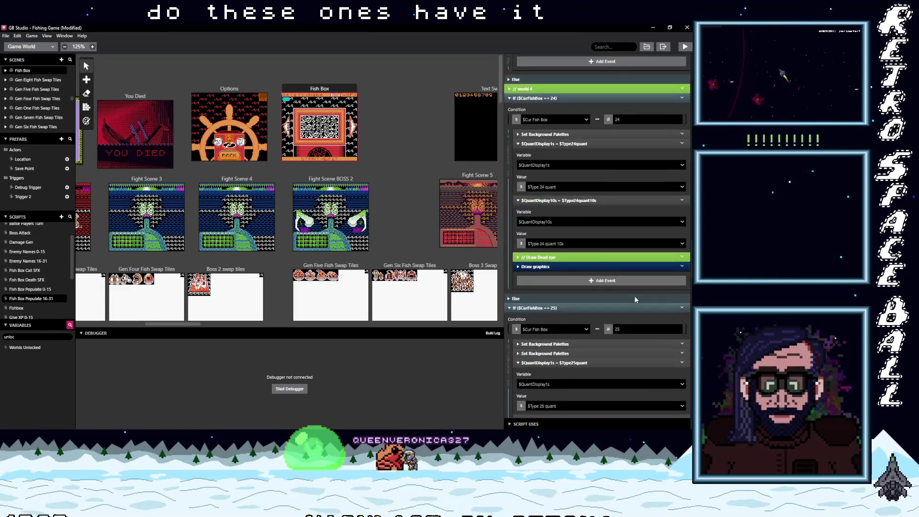
pyautogui.scroll(20, 626, 295)
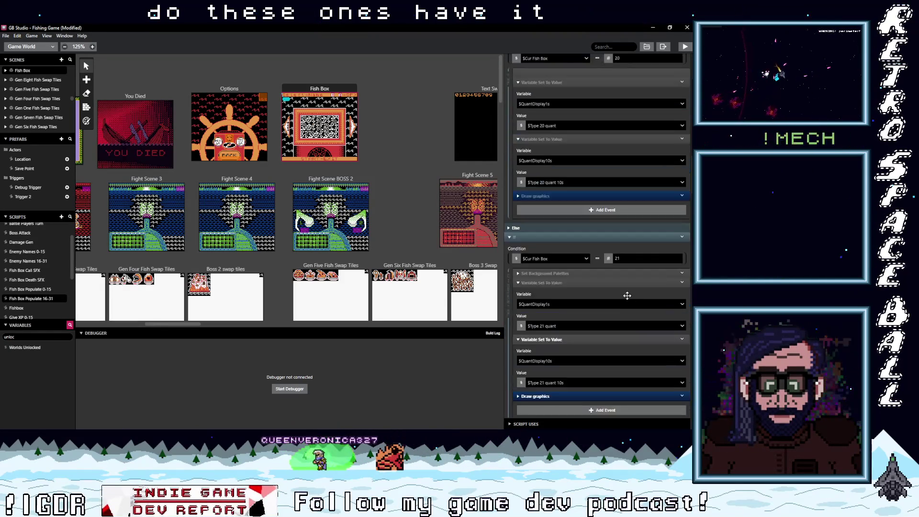
pyautogui.scroll(20, 627, 299)
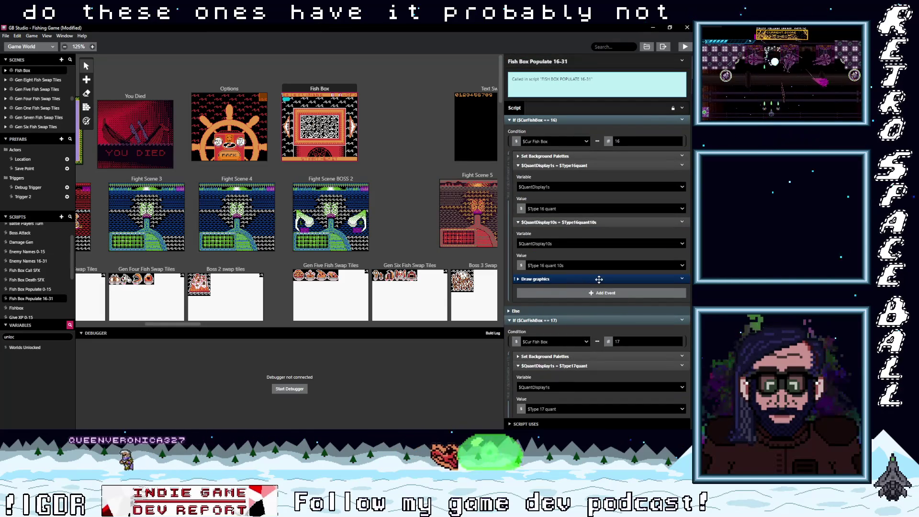
pyautogui.click(599, 279)
pyautogui.scroll(-3, 561, 292)
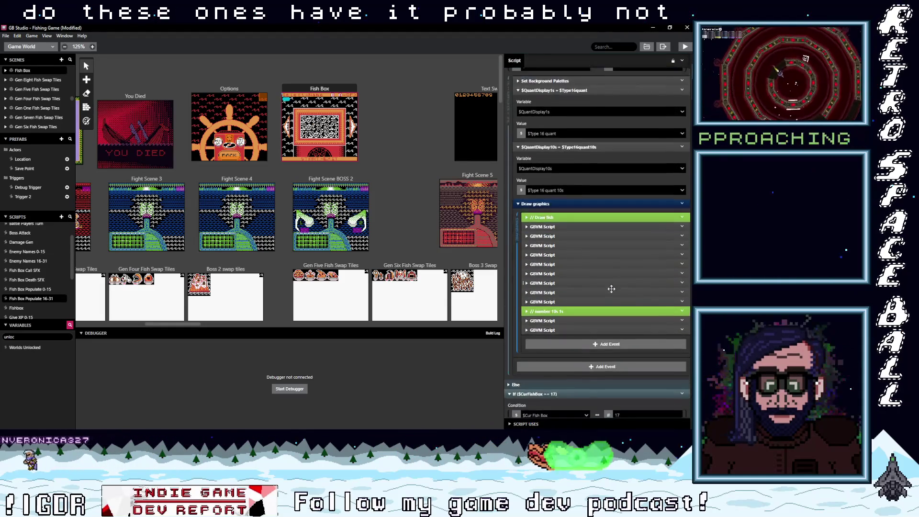
pyautogui.click(561, 292)
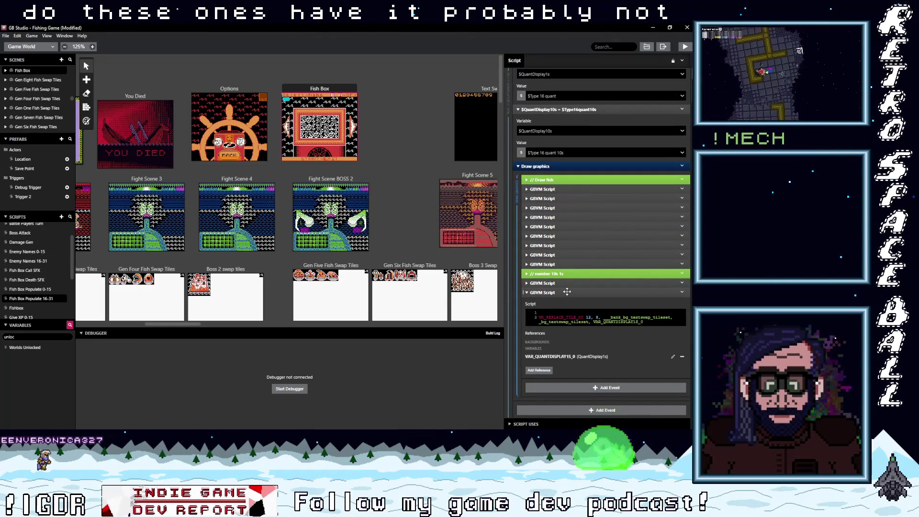
pyautogui.click(559, 283)
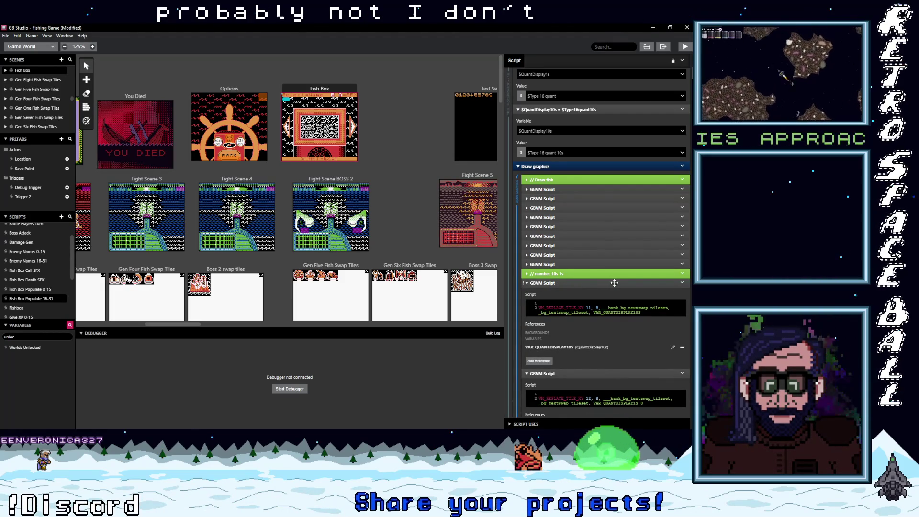
# - Scroll down and expand the next branch's Draw graphics event to view its GBVM scripts
pyautogui.scroll(-2, 622, 295)
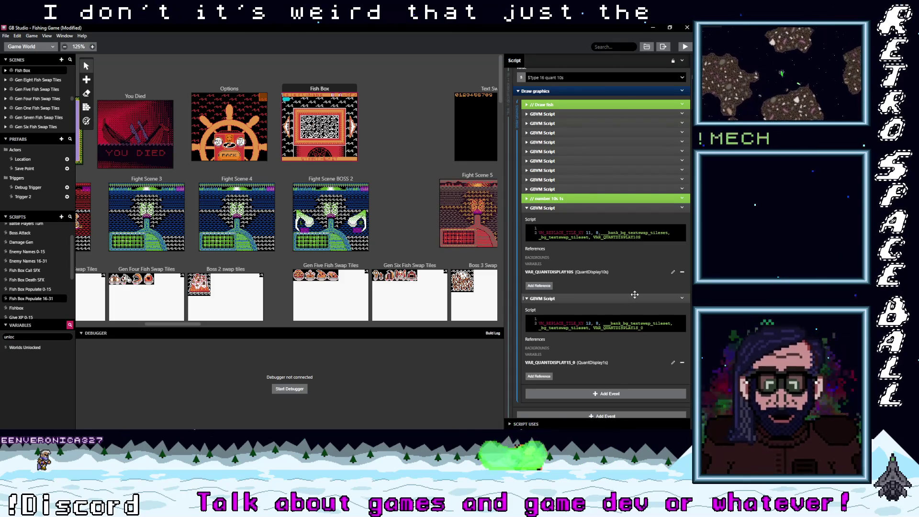
pyautogui.scroll(-2, 633, 295)
pyautogui.scroll(-4, 636, 297)
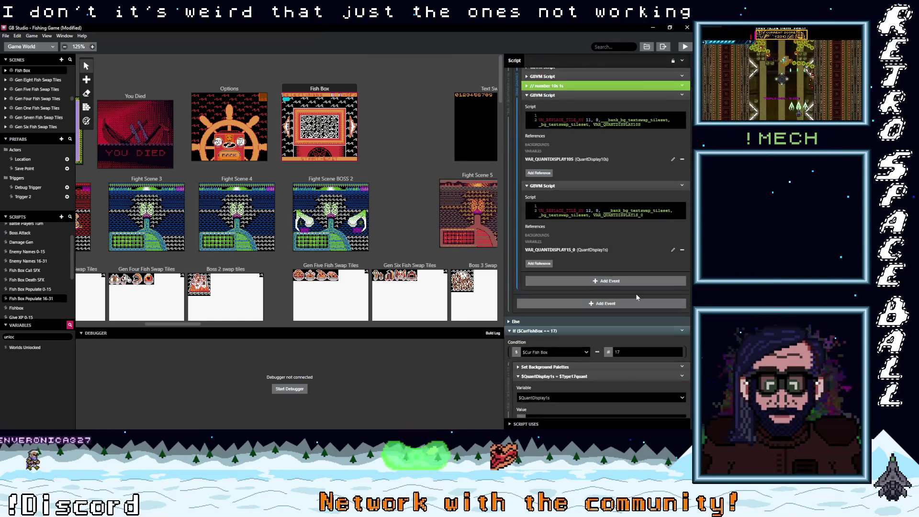
pyautogui.scroll(-3, 635, 294)
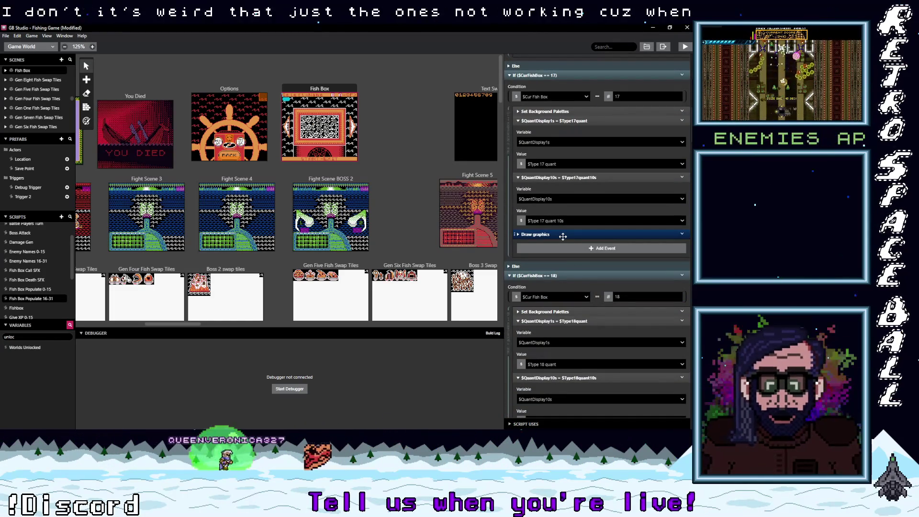
pyautogui.click(565, 234)
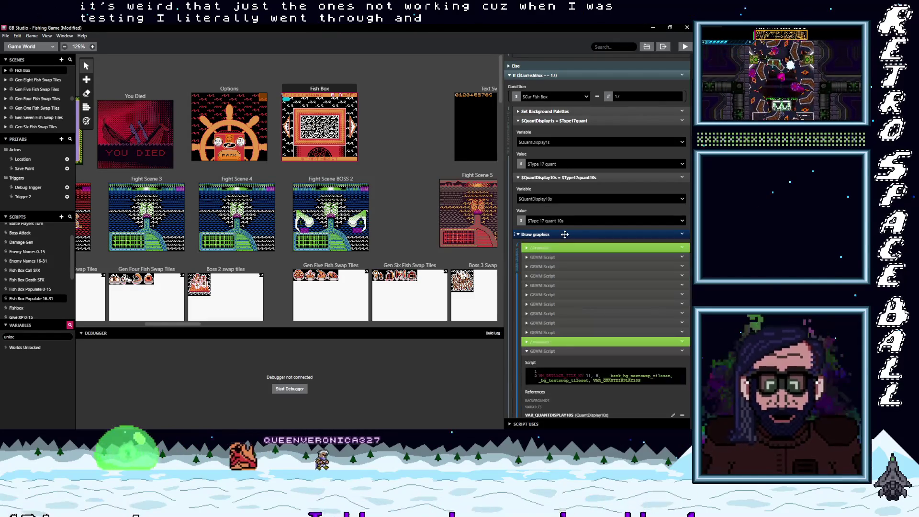
pyautogui.scroll(-2, 617, 306)
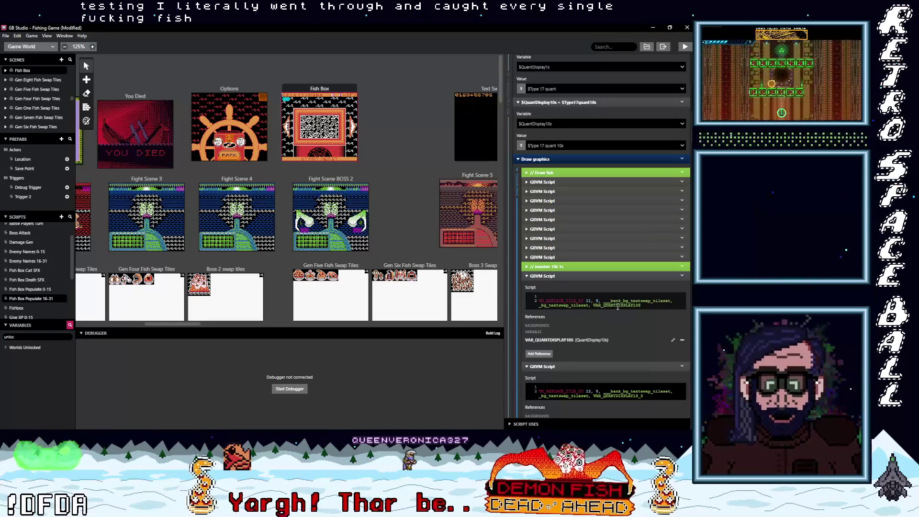
pyautogui.scroll(-2, 616, 305)
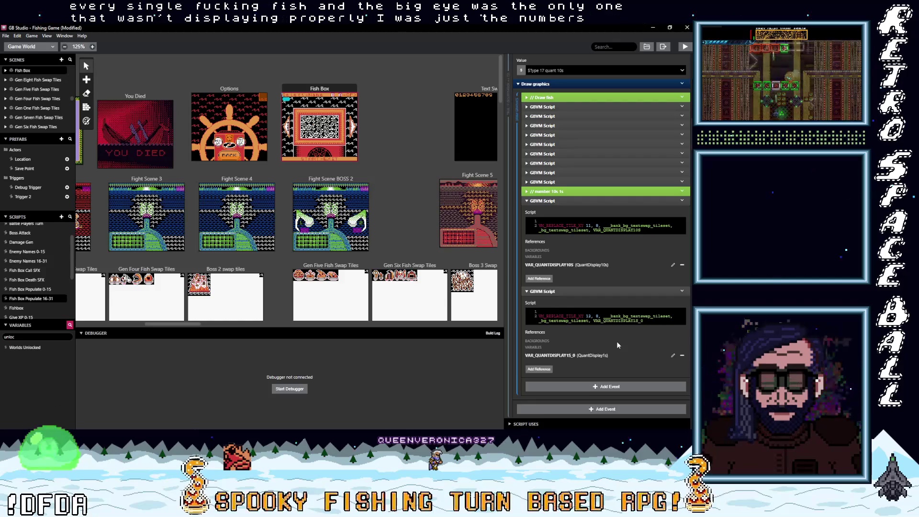
pyautogui.scroll(-1, 616, 340)
pyautogui.scroll(-5, 618, 344)
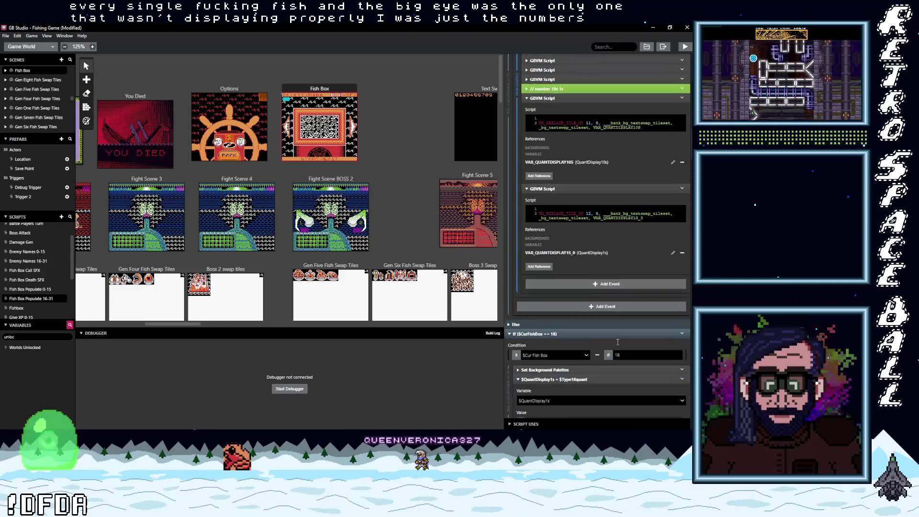
pyautogui.scroll(-3, 616, 343)
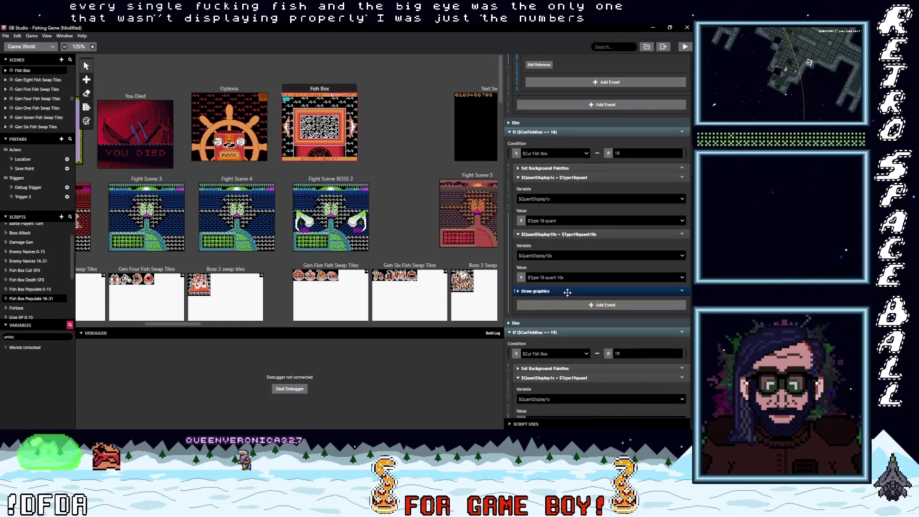
# - Expand fish box 18's Draw graphics, collapse its first GBVM Script, and return to Fish Box Populate 0-15
pyautogui.click(565, 292)
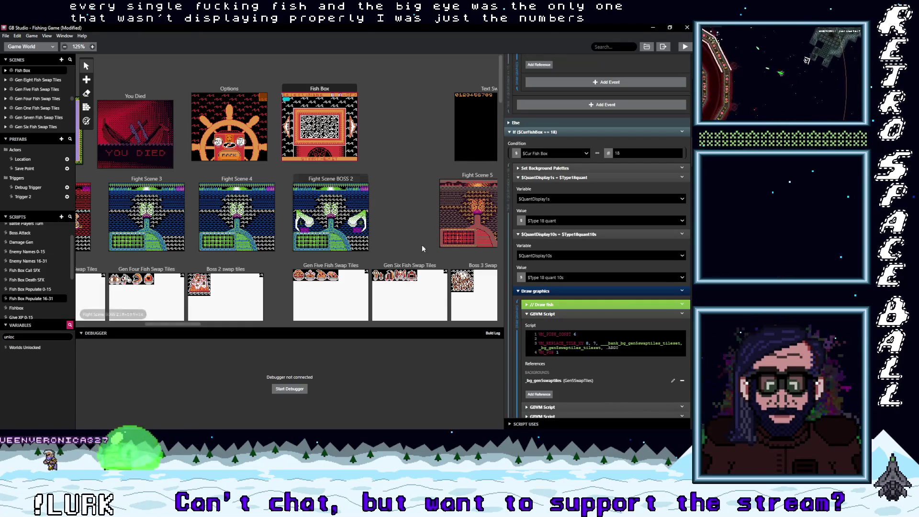
pyautogui.click(561, 313)
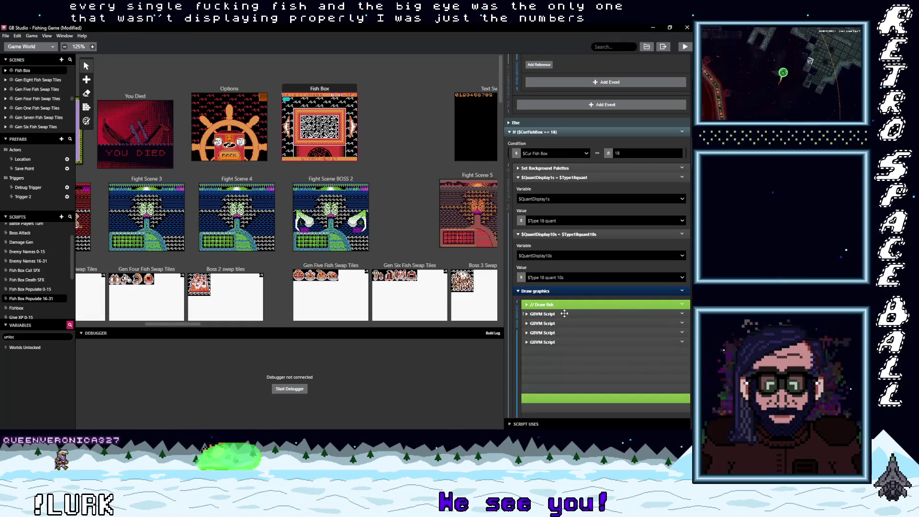
pyautogui.scroll(-3, 578, 331)
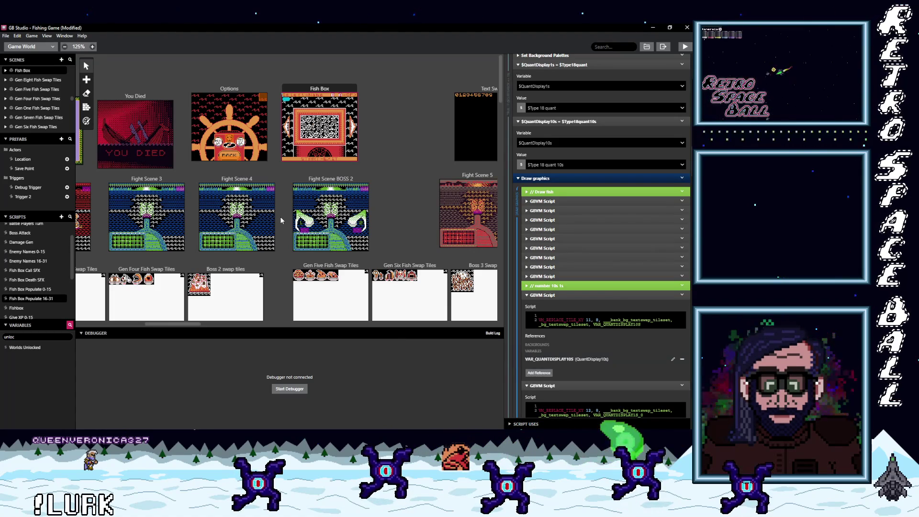
pyautogui.click(29, 289)
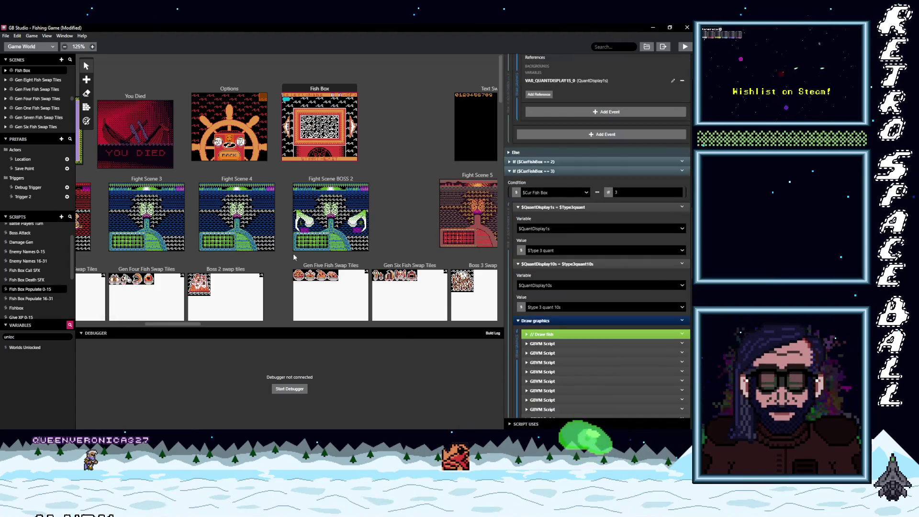
# - Expand If ($CurFishBox == 2) and scroll through its TextSwap-referencing digit GBVM scripts using $Type 1 quant 10s
pyautogui.scroll(-4, 614, 330)
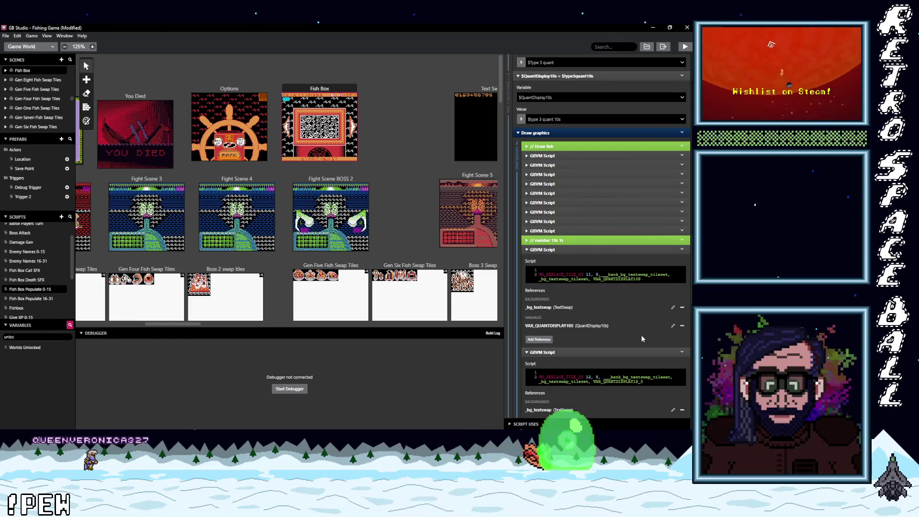
pyautogui.scroll(-1, 641, 337)
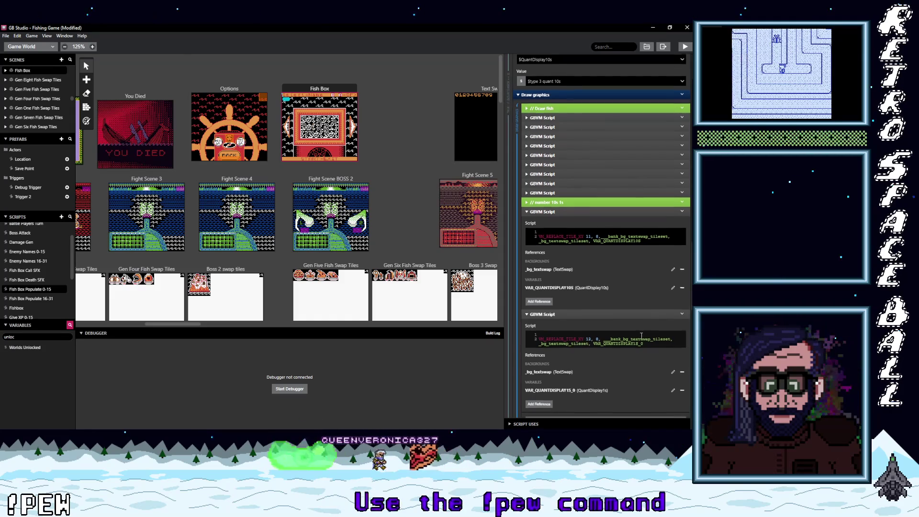
pyautogui.scroll(3, 641, 334)
pyautogui.scroll(5, 640, 334)
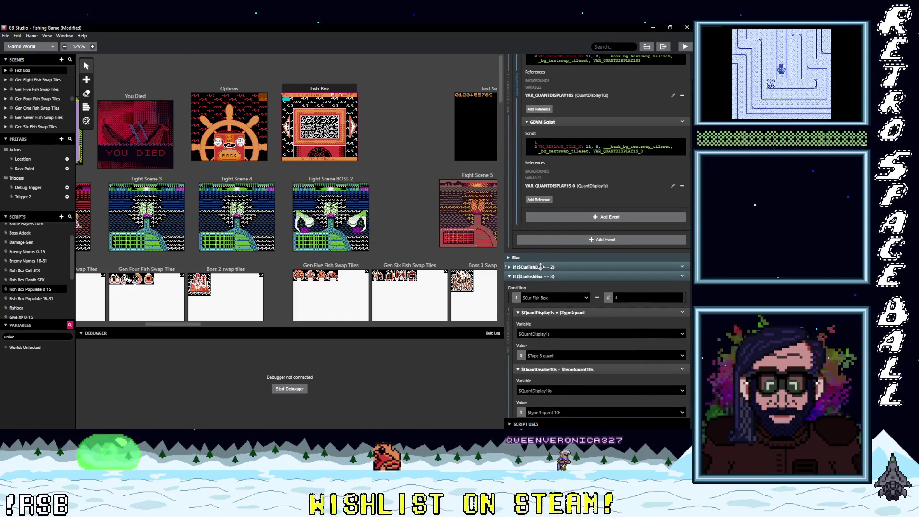
pyautogui.click(554, 268)
pyautogui.scroll(-7, 589, 287)
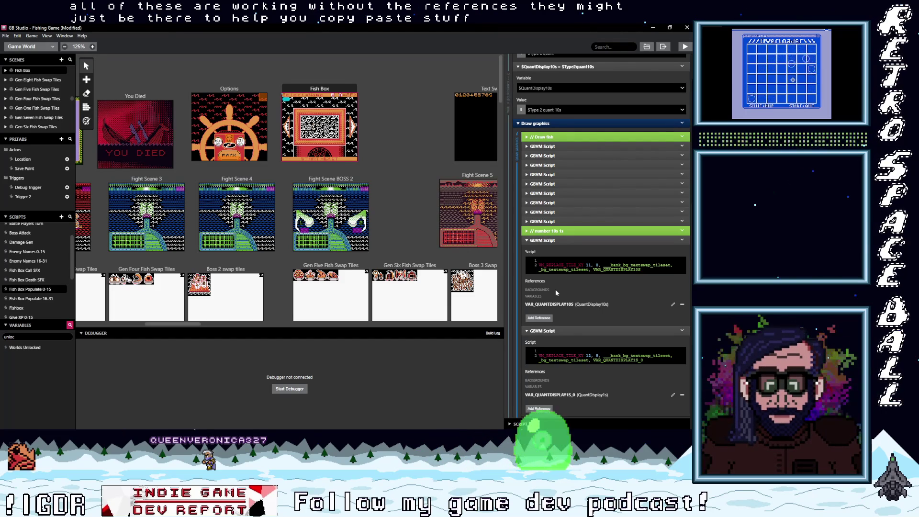
pyautogui.scroll(-5, 555, 289)
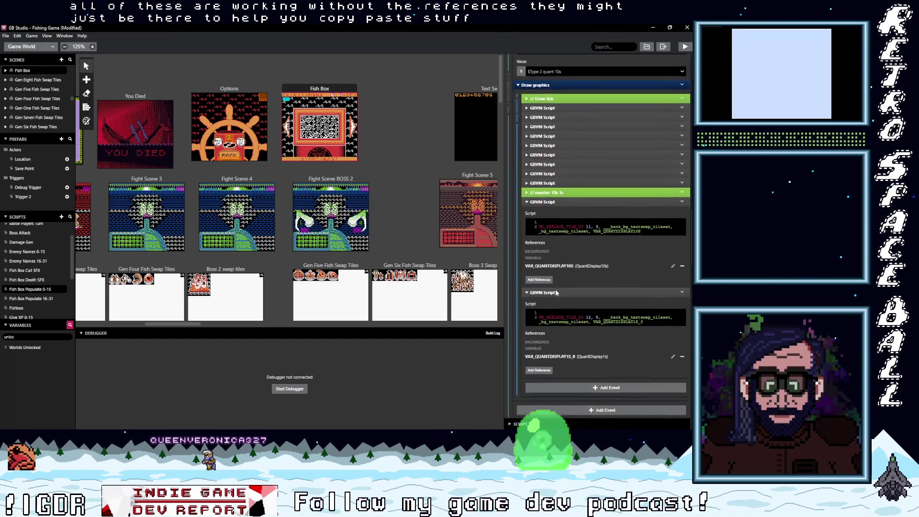
pyautogui.scroll(-6, 555, 289)
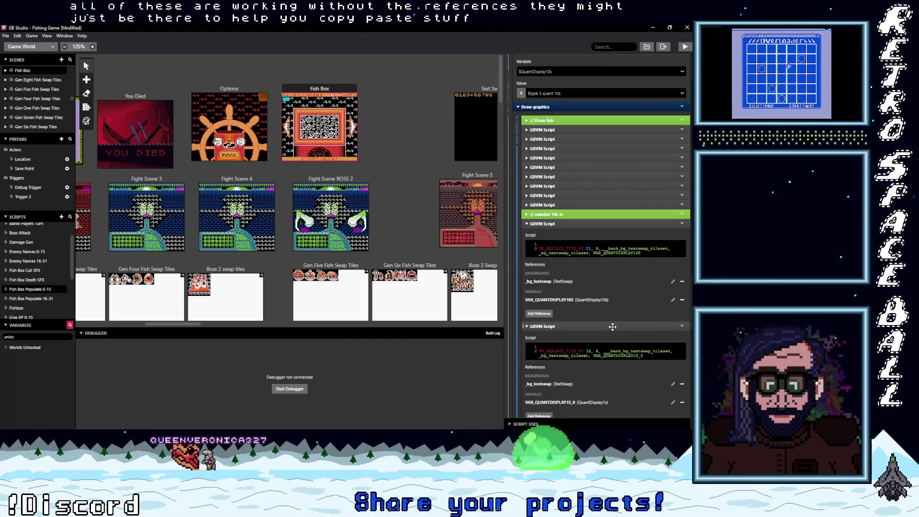
pyautogui.scroll(-1, 612, 327)
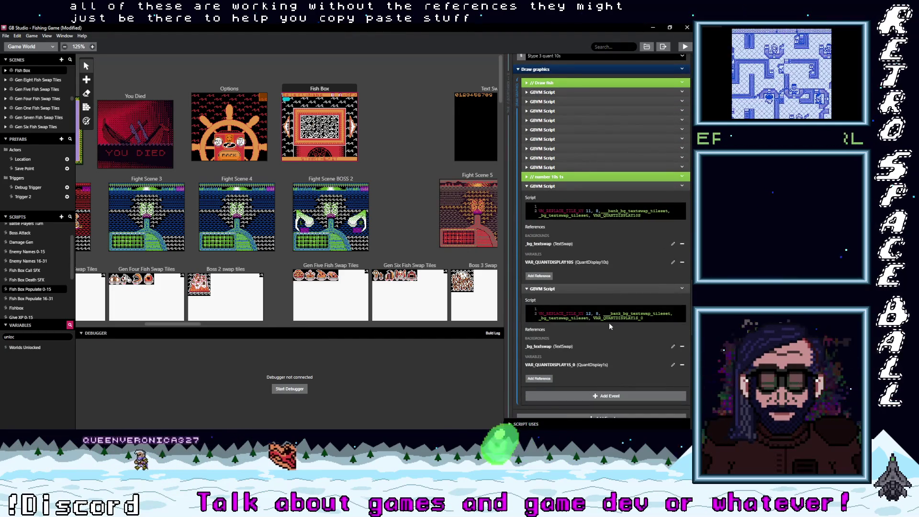
# - Check the _bg_textswap bank and tileset symbols in the script, then save and start a test build
pyautogui.click(541, 347)
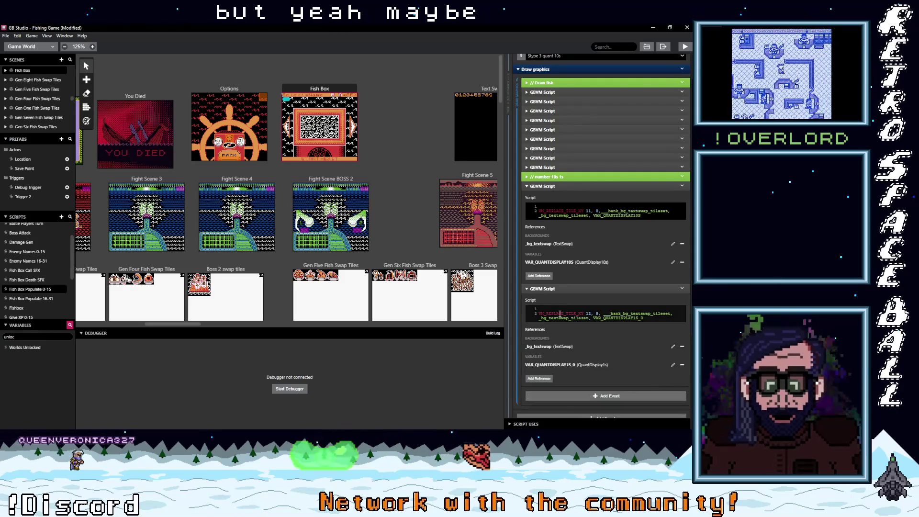
pyautogui.moveTo(600, 313); pyautogui.dragTo(589, 318)
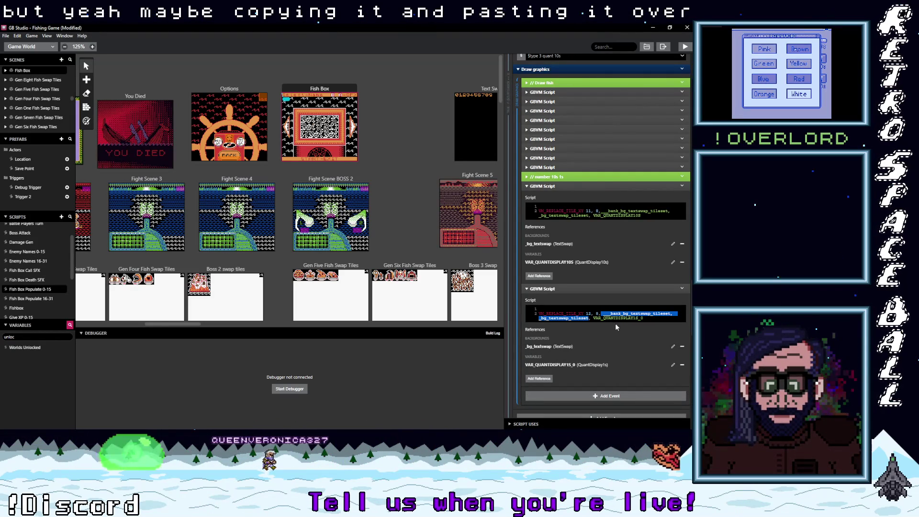
pyautogui.click(631, 314)
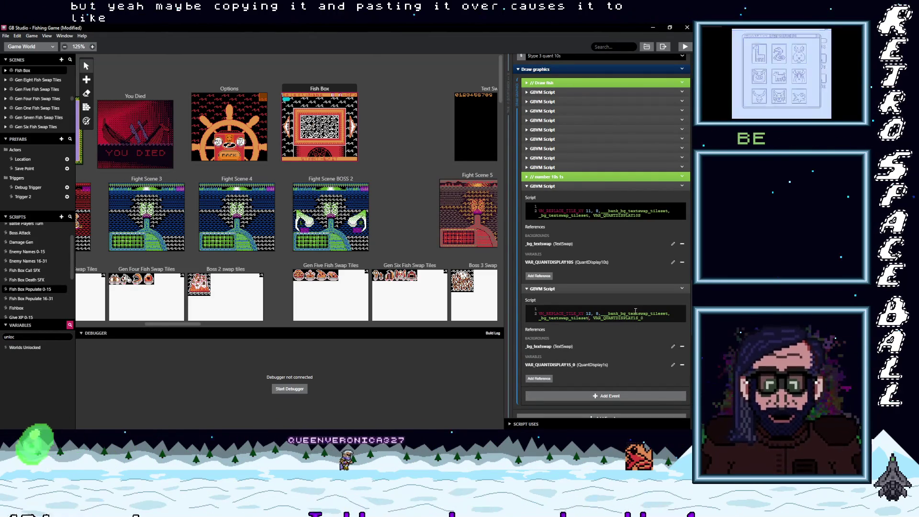
pyautogui.hotkey('ctrl', 's')
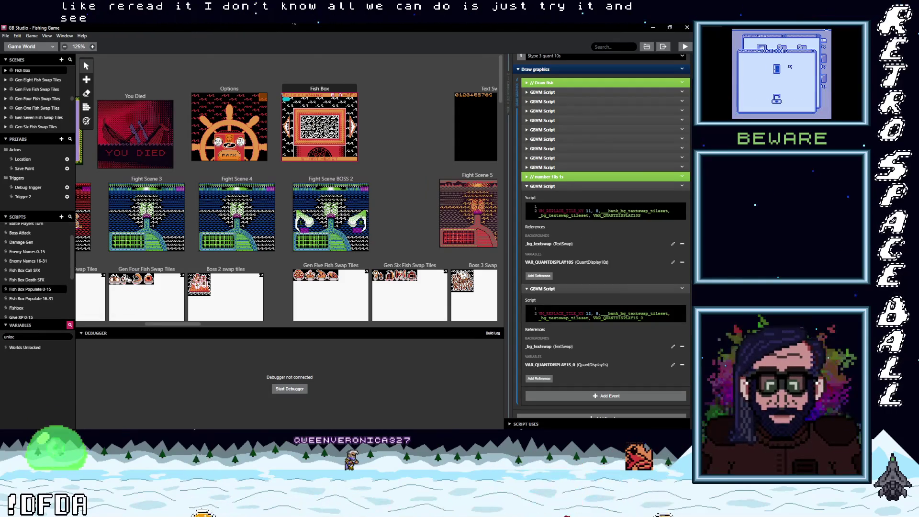
pyautogui.click(686, 46)
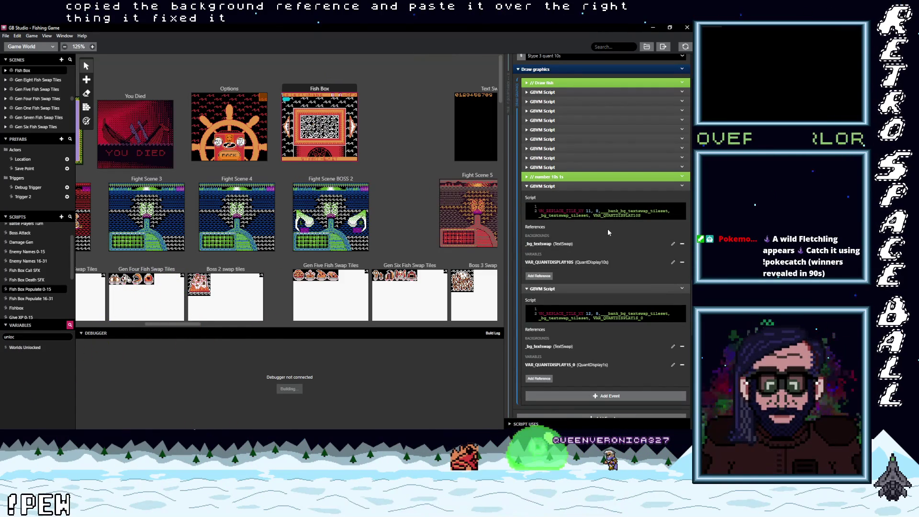
# - Show the Build Log, which reports 1.64 MiB of 2 MiB ROM used
pyautogui.scroll(-5, 603, 233)
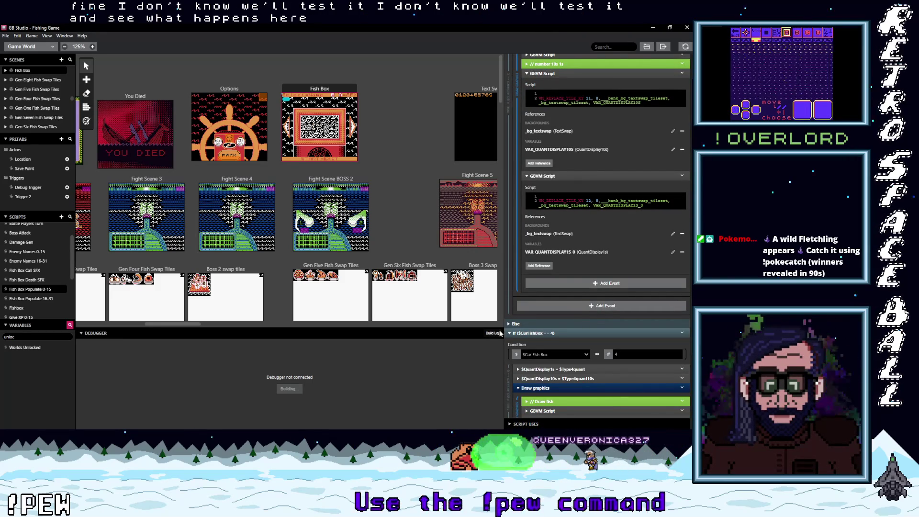
pyautogui.click(491, 333)
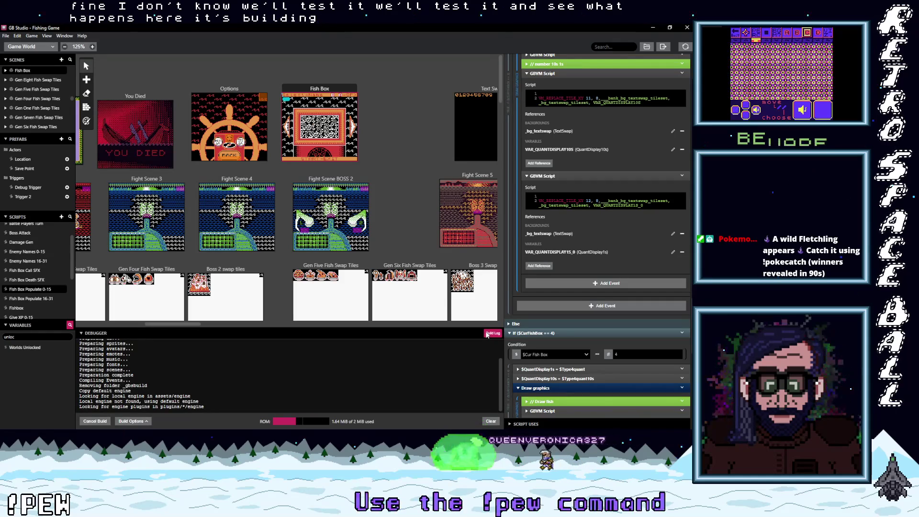
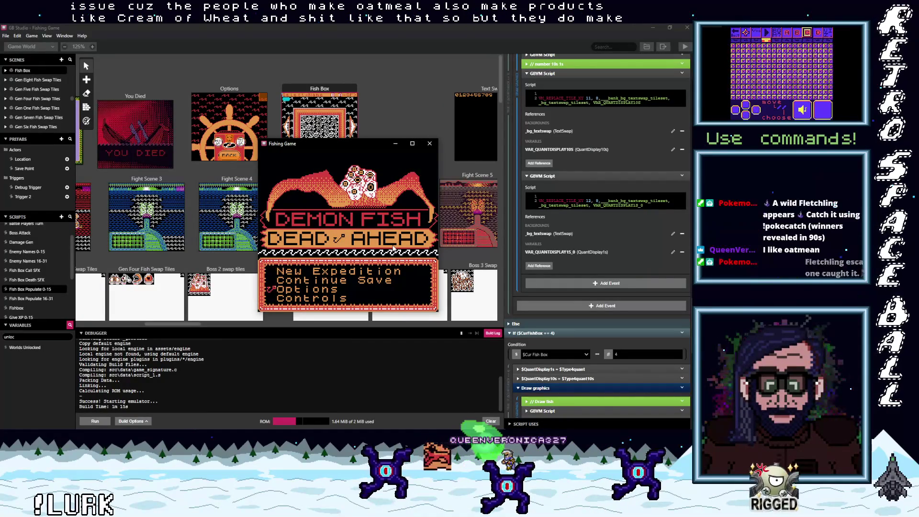
# - Turn BGM off in Options, then pass world and level select to the Teleport Off/On prompt
pyautogui.press('z')
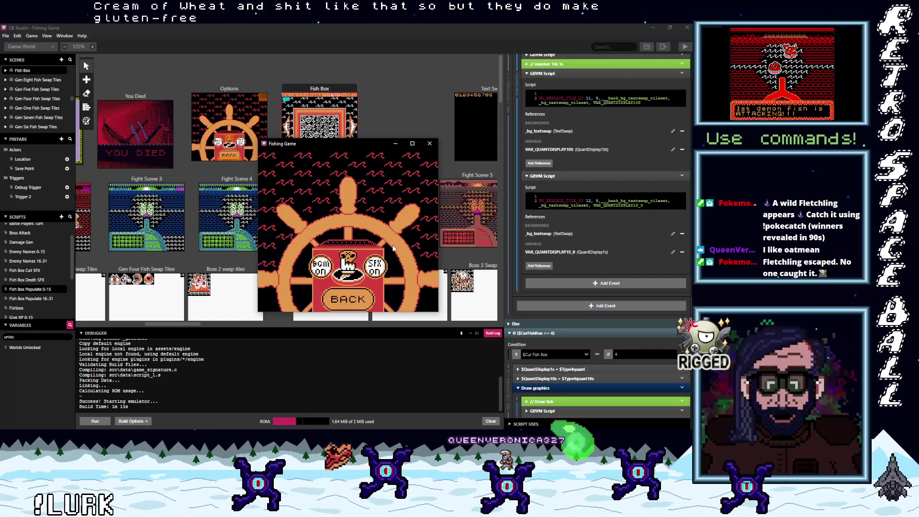
pyautogui.press('z')
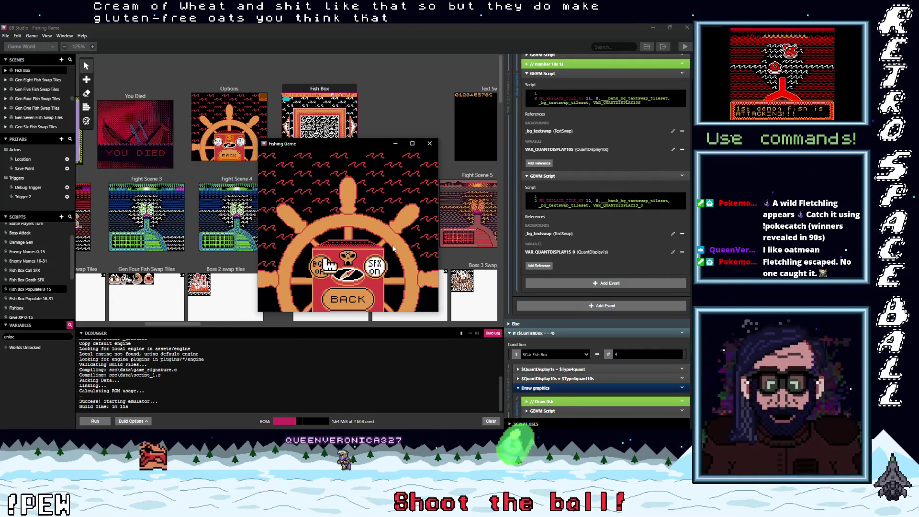
pyautogui.press('Right')
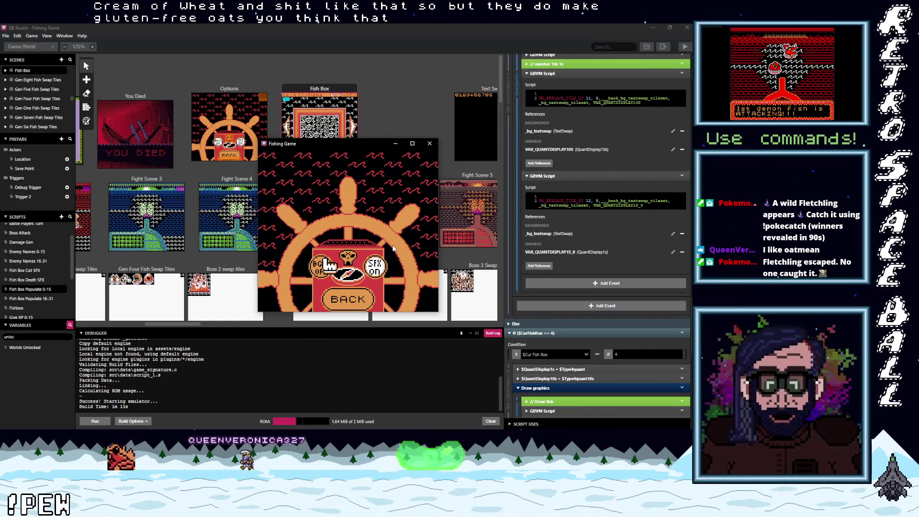
pyautogui.press('z')
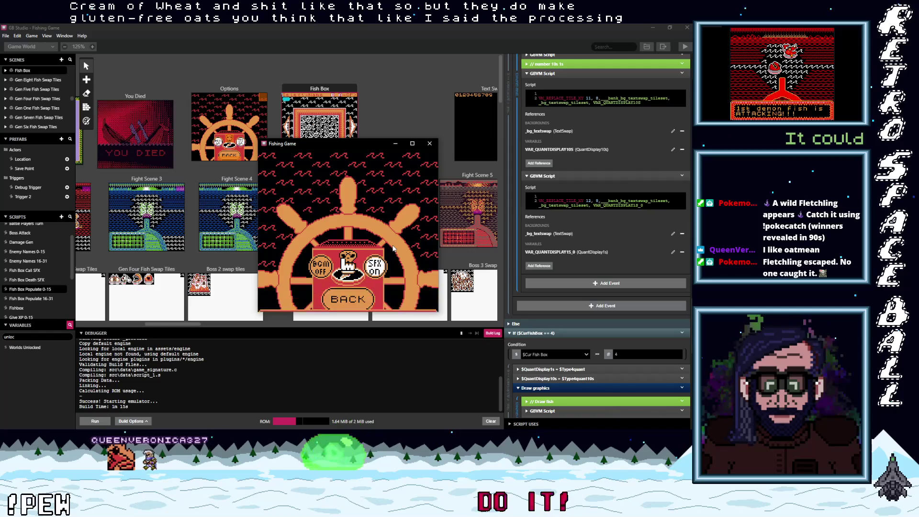
pyautogui.press('z')
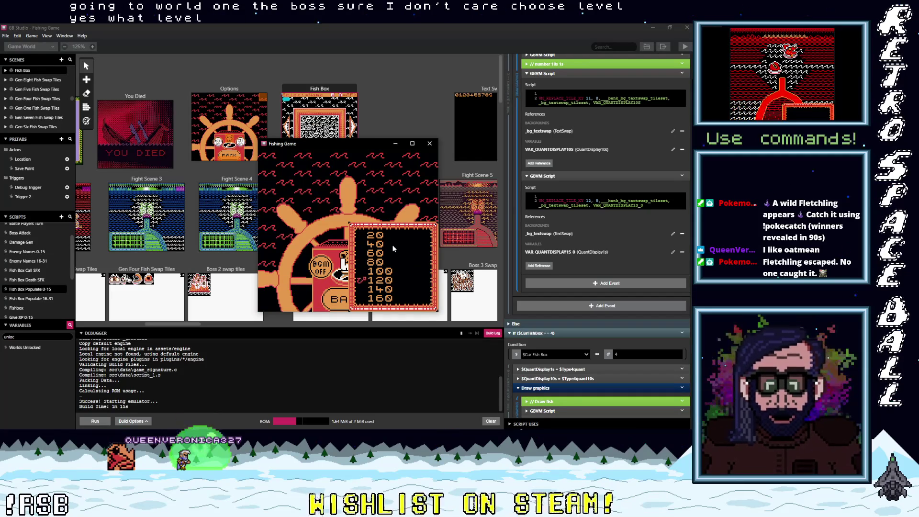
pyautogui.press('z')
pyautogui.press('z')
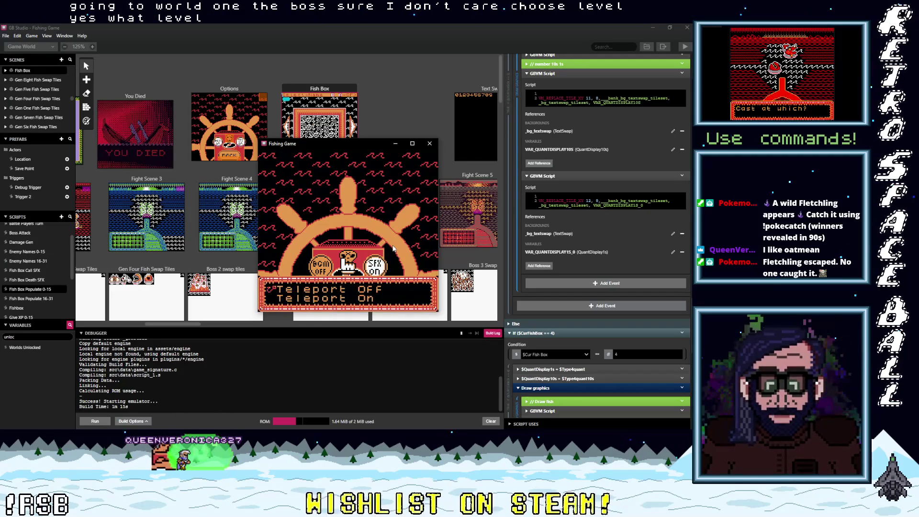
pyautogui.press('z')
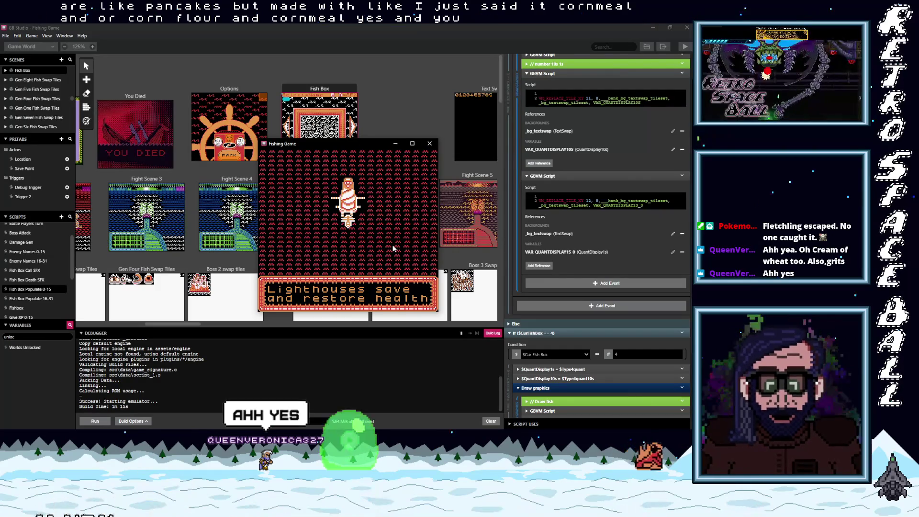
# - Dismiss the lighthouse health message and sail right then up until a demon-fish battle starts
pyautogui.press('z')
pyautogui.press('z')
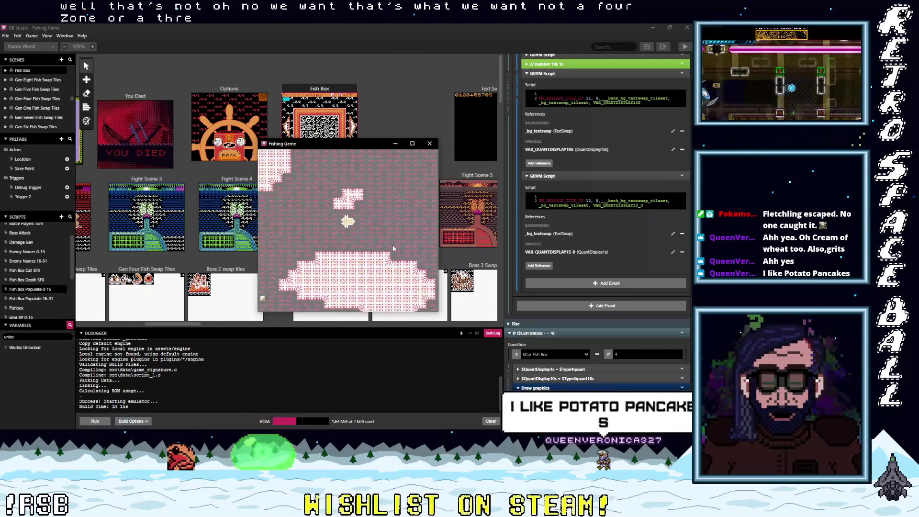
pyautogui.press('Right')
pyautogui.press('Right')
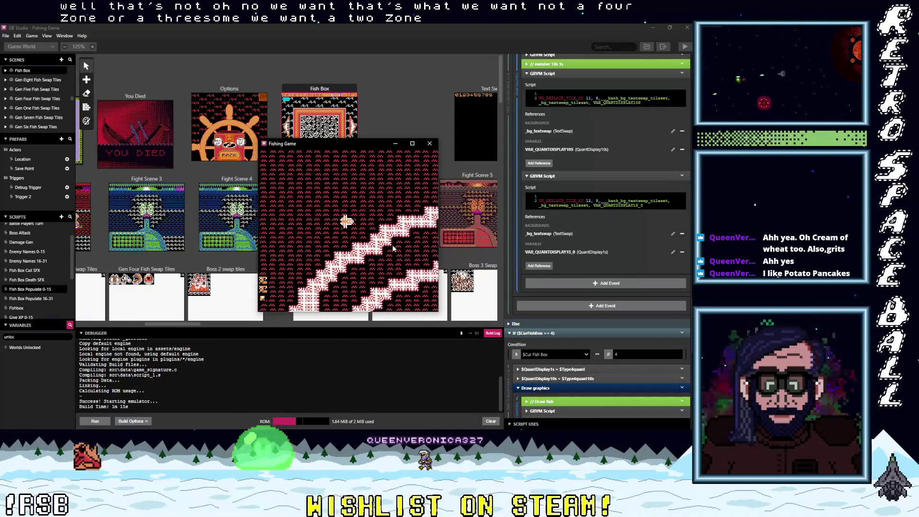
pyautogui.press('Up')
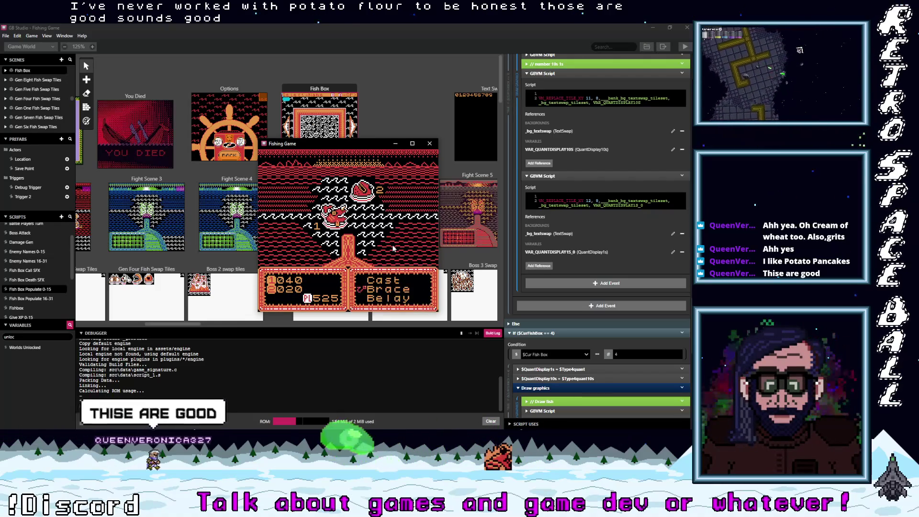
# - Flee the first battle with Belay and sail right and up into another encounter
pyautogui.press('z')
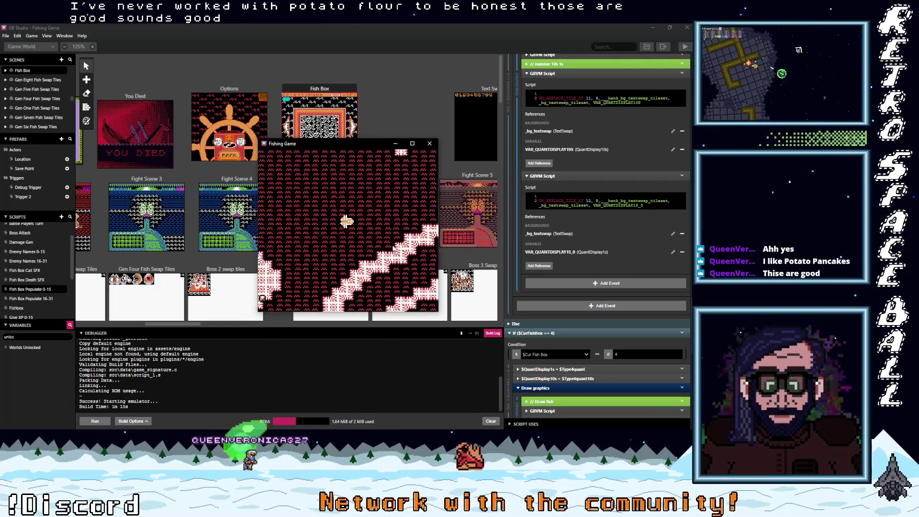
pyautogui.press('Right')
pyautogui.press('Right')
pyautogui.press('Right')
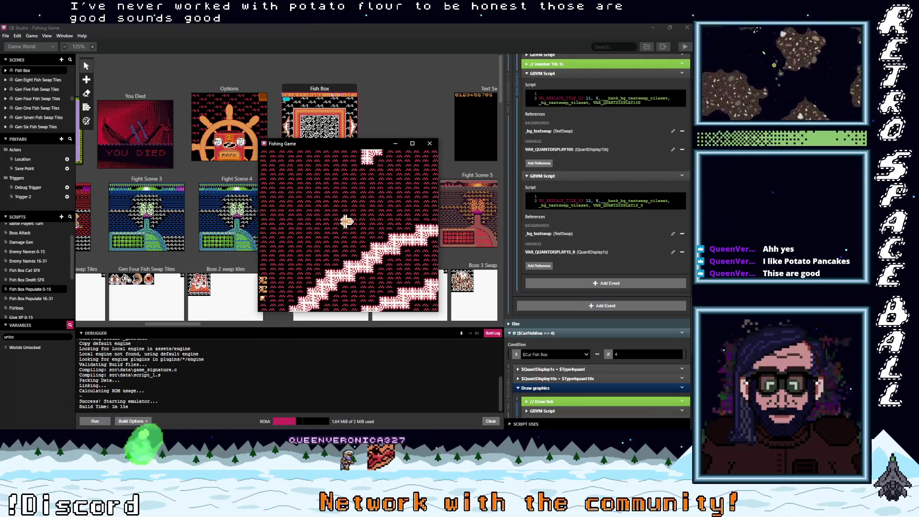
pyautogui.press('Right')
pyautogui.press('Right')
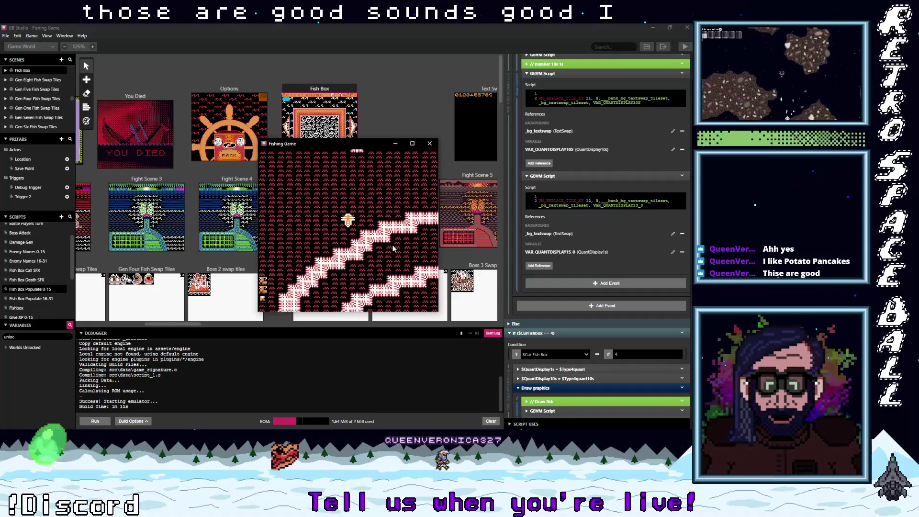
pyautogui.press('Right')
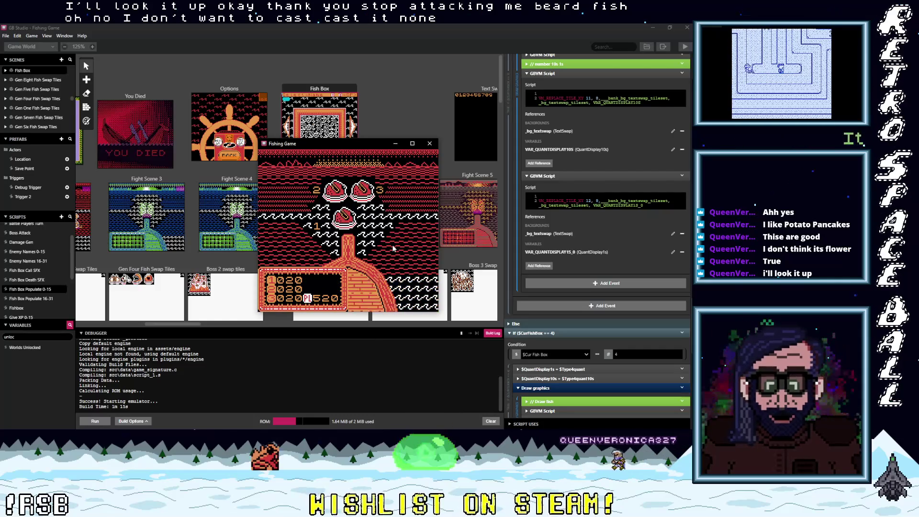
pyautogui.press('Right')
pyautogui.press('Up')
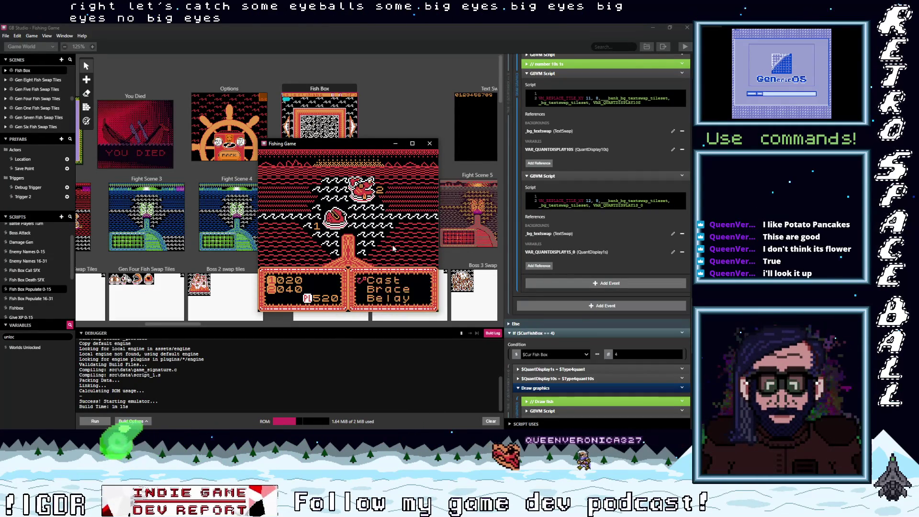
# - Flee again, sail right and up into the eyeball-fish battle, and enlarge the game window
pyautogui.press('z')
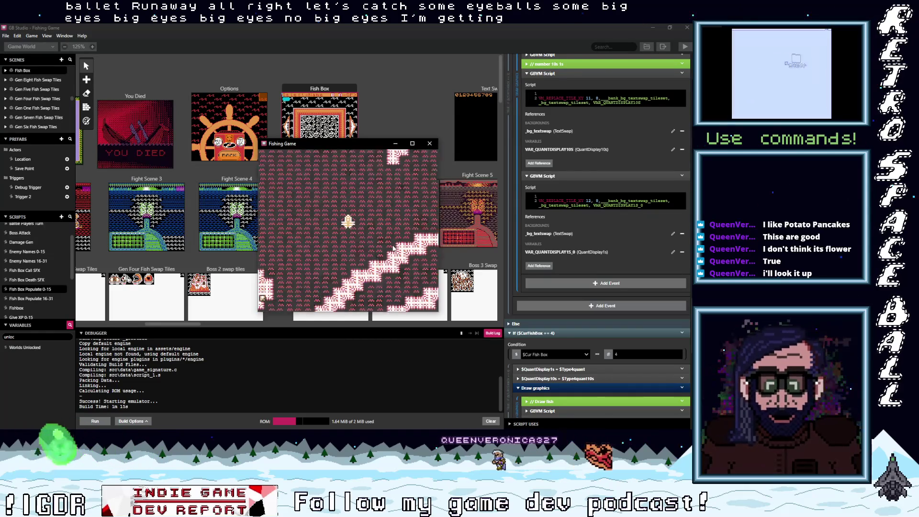
pyautogui.press('Right')
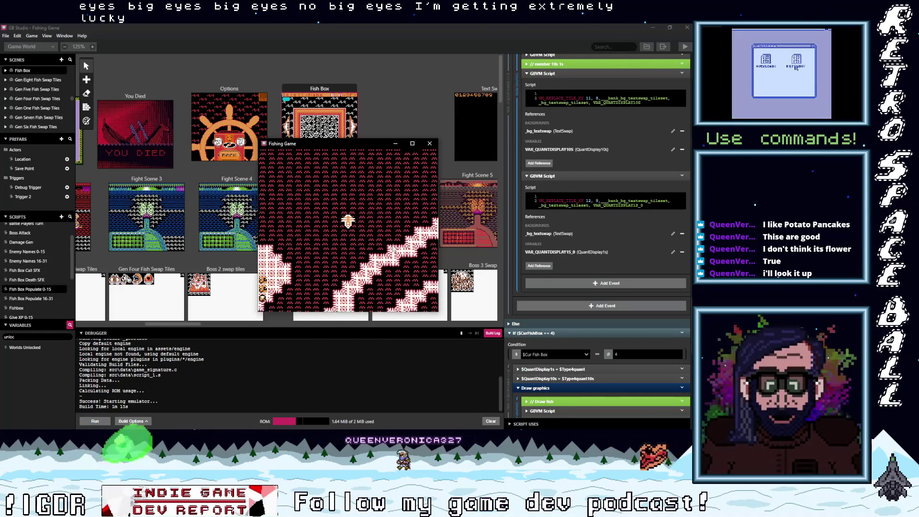
pyautogui.press('Up')
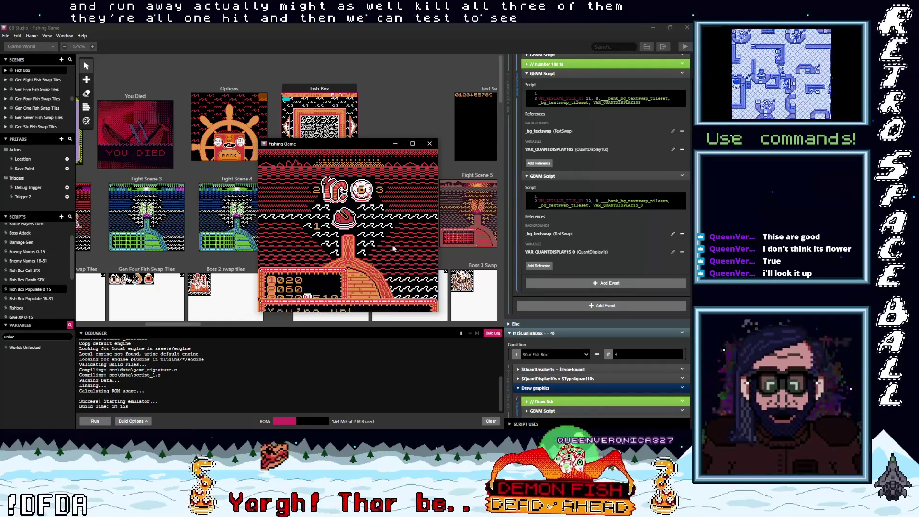
pyautogui.press('z')
pyautogui.press('z')
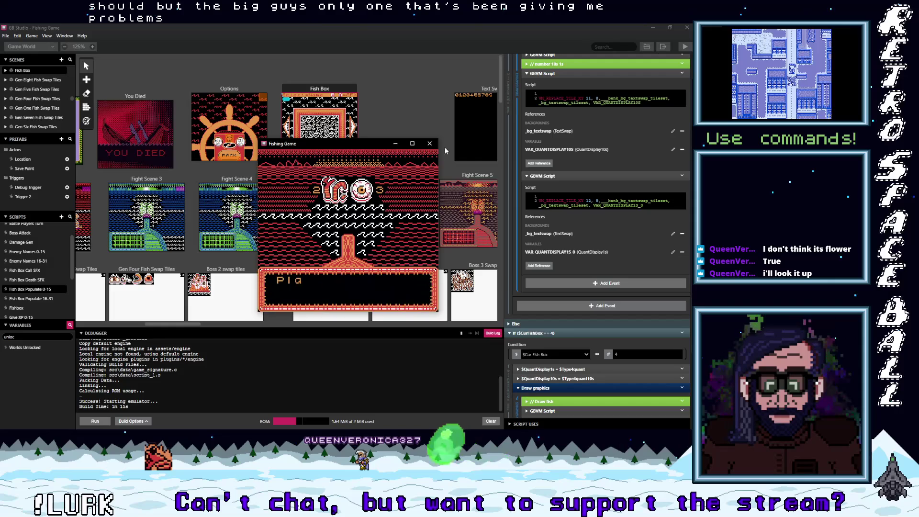
pyautogui.click(412, 143)
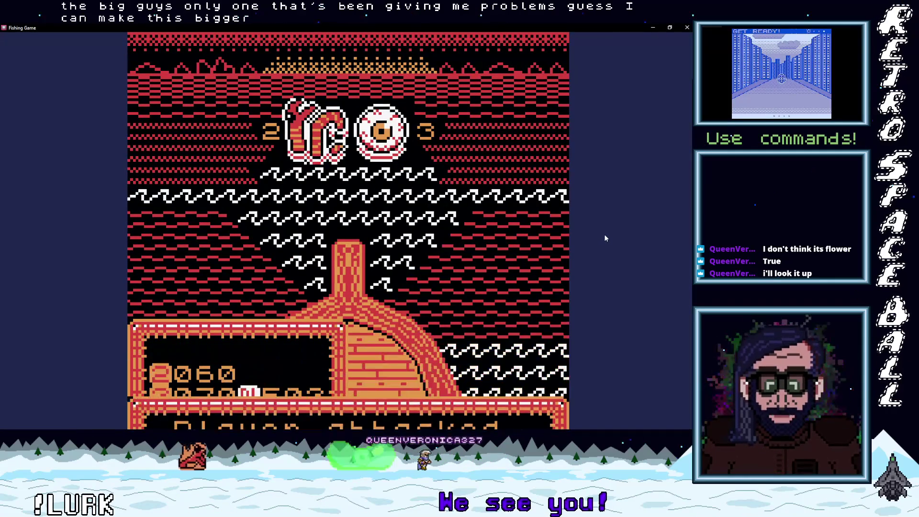
# - Cast at the eyeball fish, then confirm the Fish Box shows 3 caught including it
pyautogui.press('z')
pyautogui.press('z')
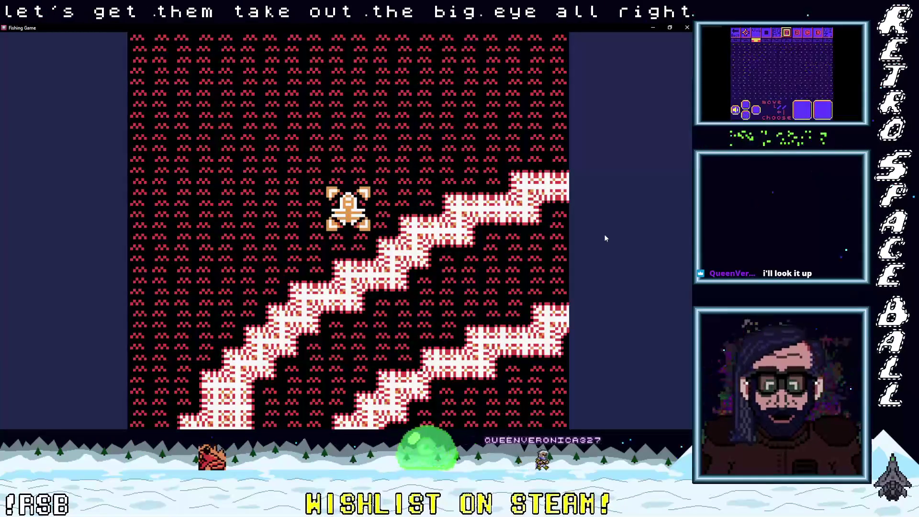
pyautogui.press('Return')
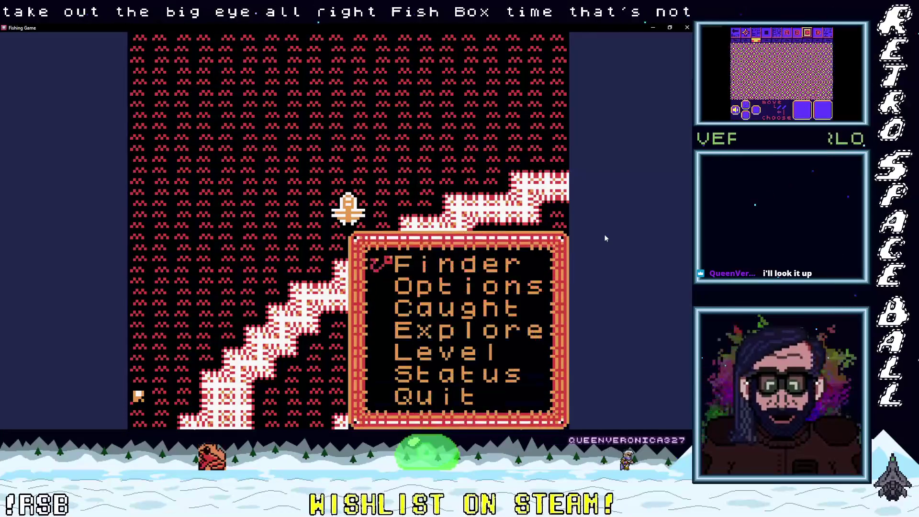
pyautogui.press('z')
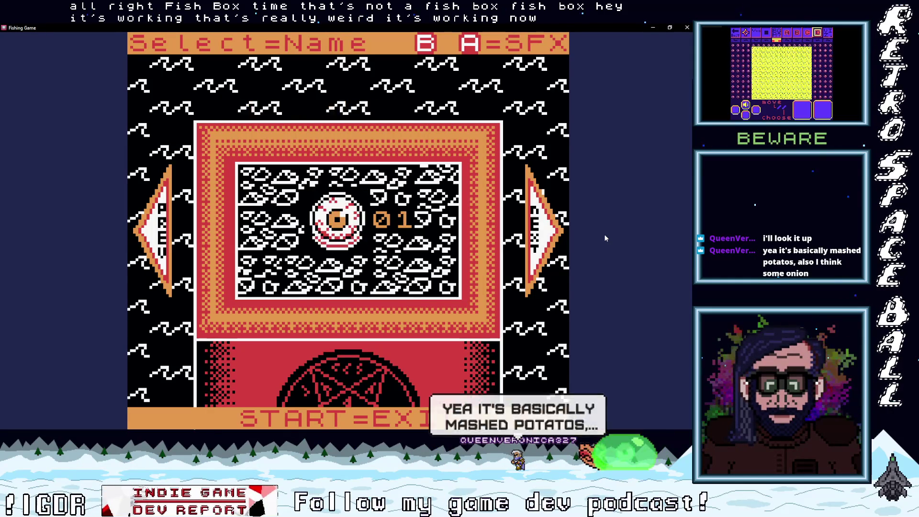
pyautogui.press('Return')
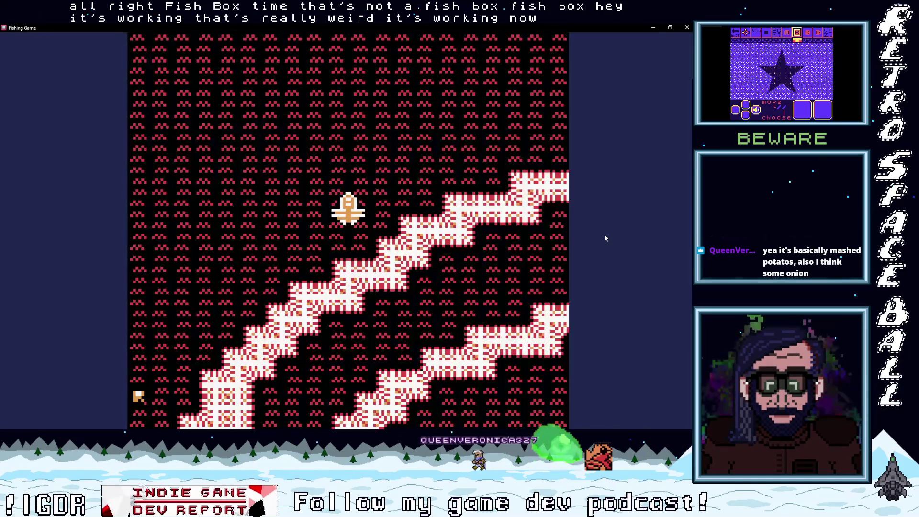
pyautogui.press('Right')
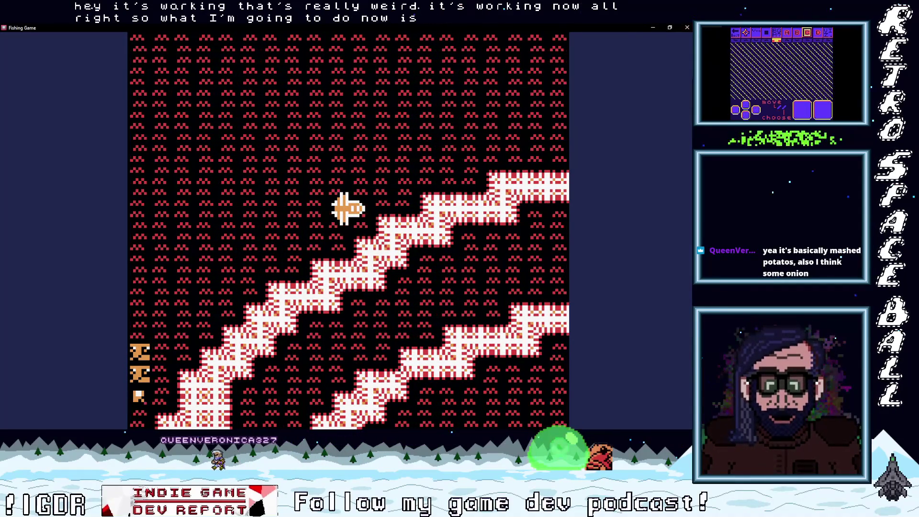
pyautogui.click(668, 29)
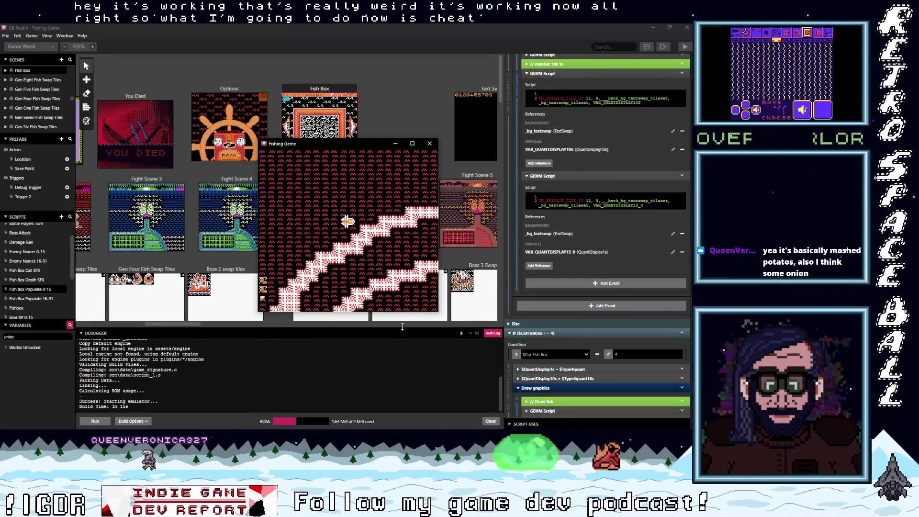
# - Show the debugger's live variables panel, make it taller, and move the game window up
pyautogui.click(424, 333)
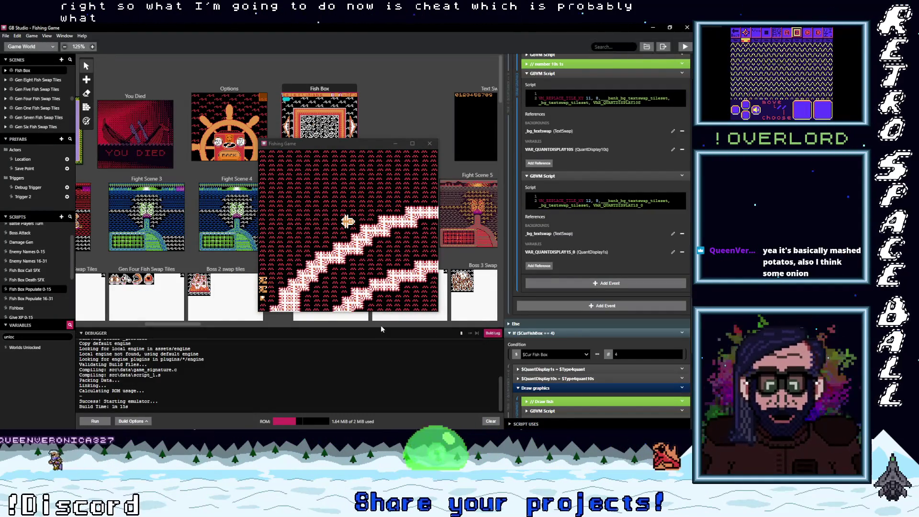
pyautogui.moveTo(248, 329); pyautogui.dragTo(248, 282)
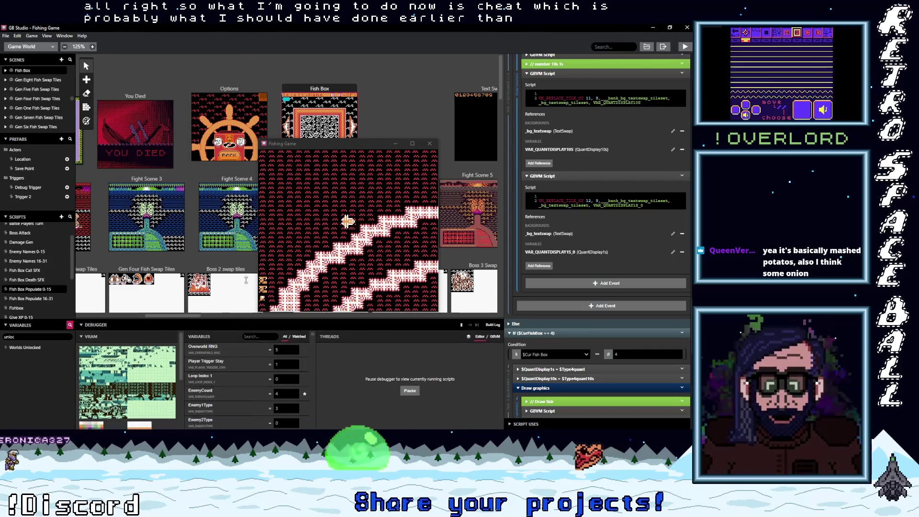
pyautogui.moveTo(301, 144); pyautogui.dragTo(328, 65)
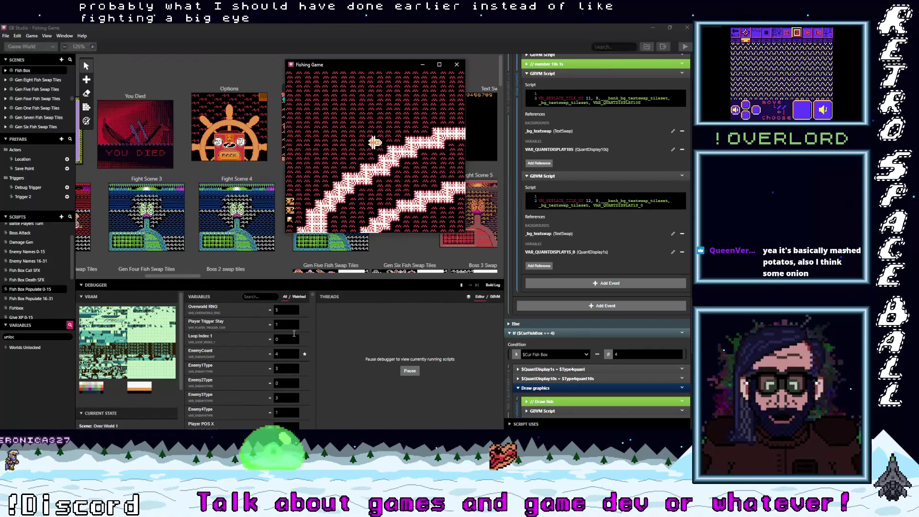
# - Search variables for 'type 3', set Type 3 quant to 10, and open the in-game menu
pyautogui.click(263, 296)
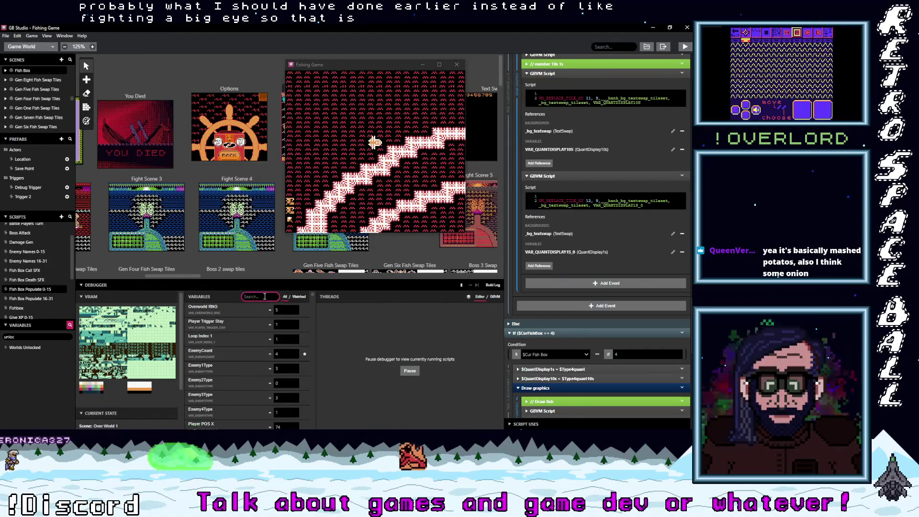
pyautogui.write('type 3')
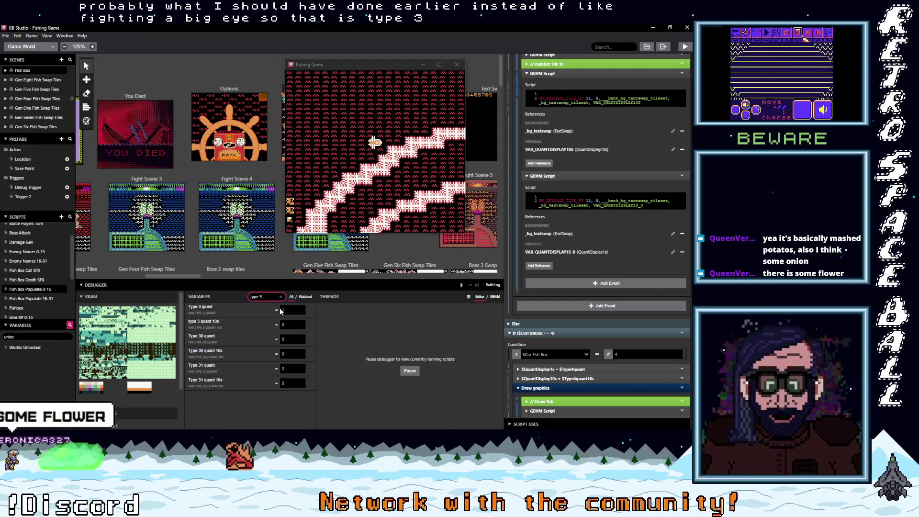
pyautogui.doubleClick(291, 311)
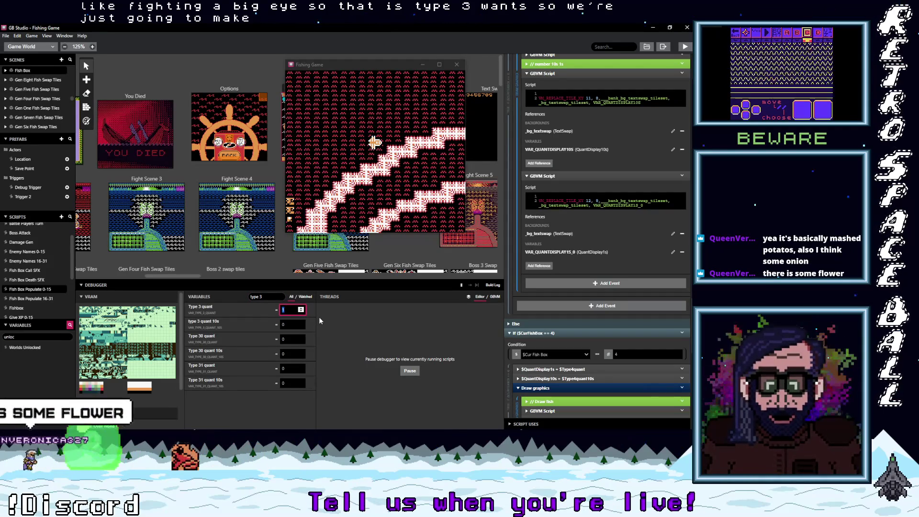
pyautogui.write('10')
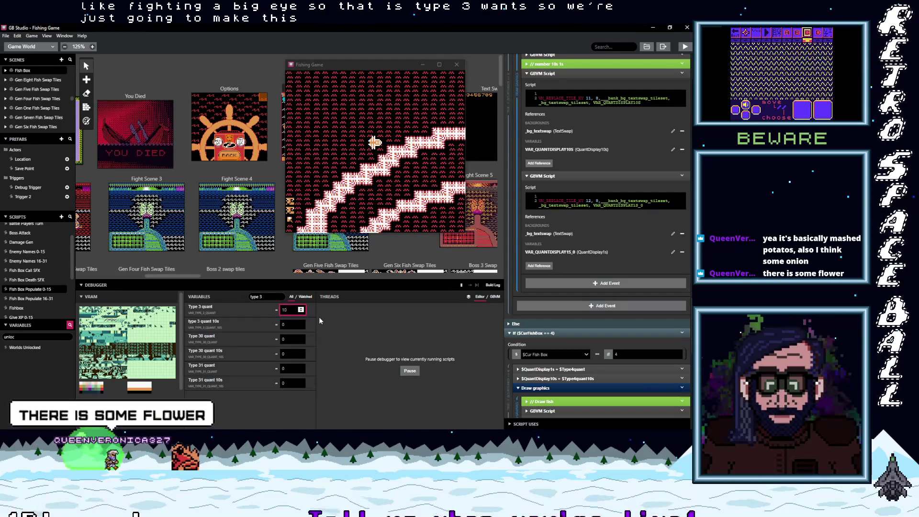
pyautogui.hotkey('alt', 'Tab')
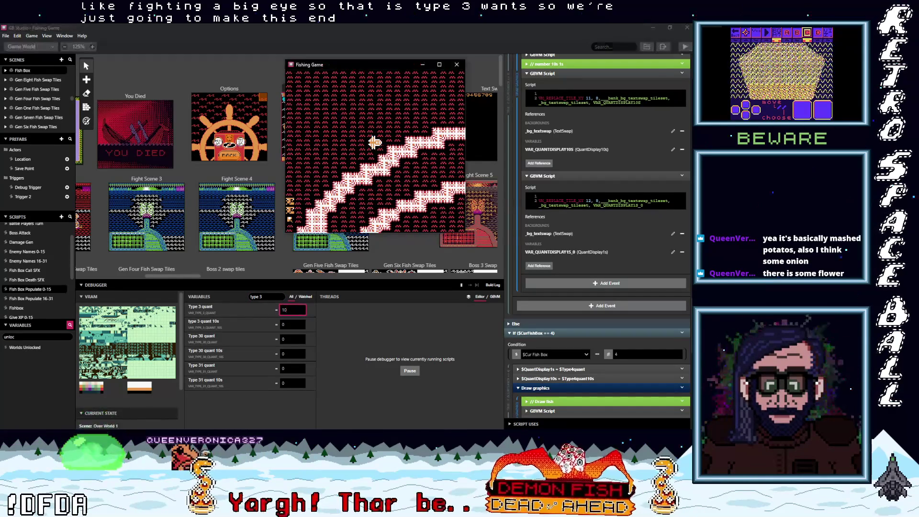
pyautogui.press('Return')
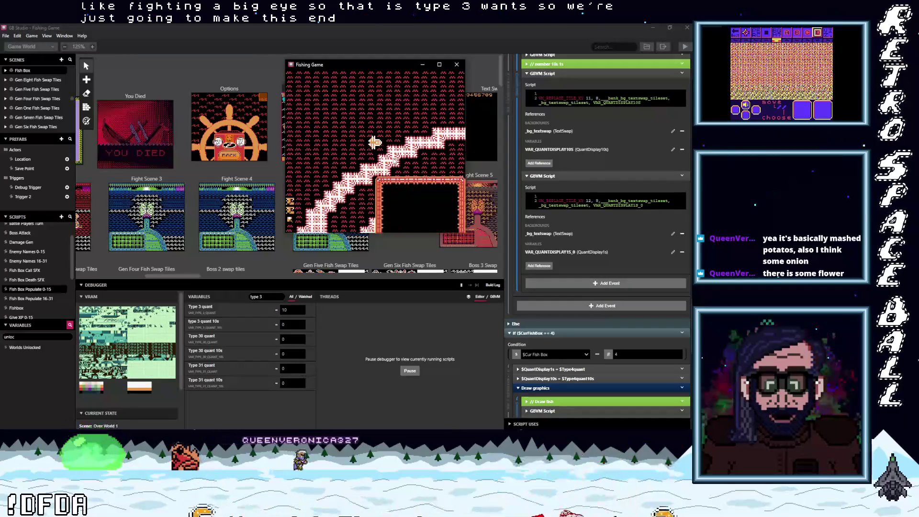
# - Show the game's Caught screen and set Type 3 quant to 09 in the debugger
pyautogui.press('z')
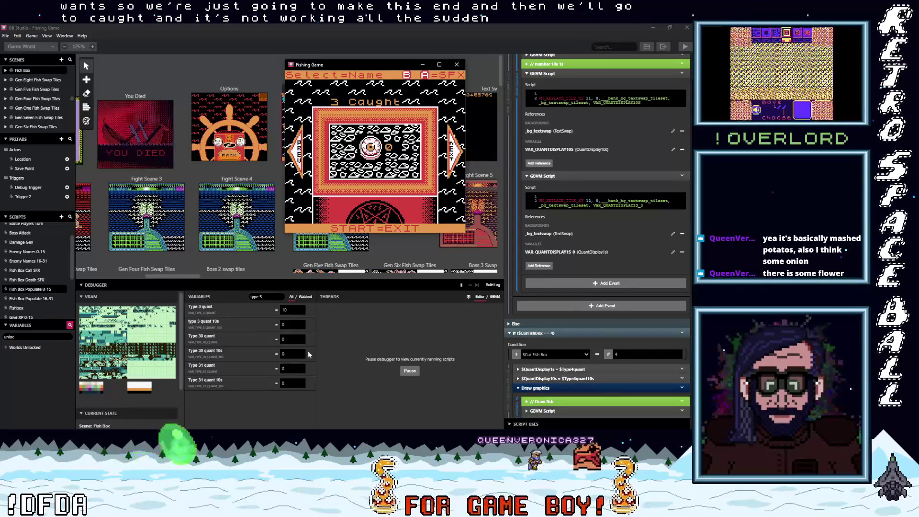
pyautogui.doubleClick(292, 310)
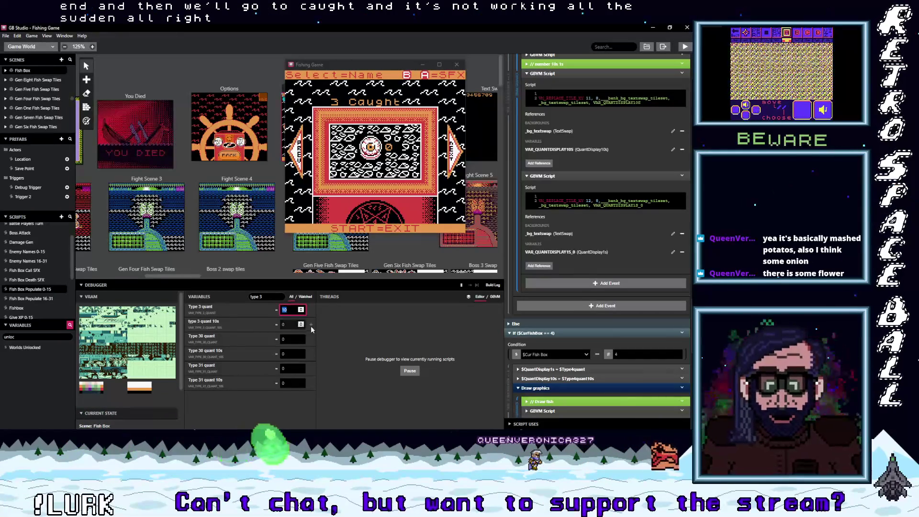
pyautogui.write('09')
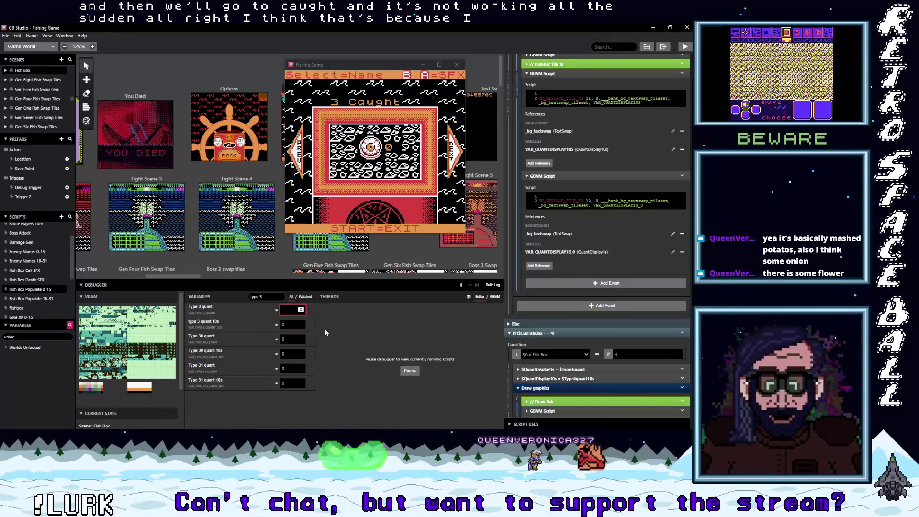
pyautogui.click(398, 179)
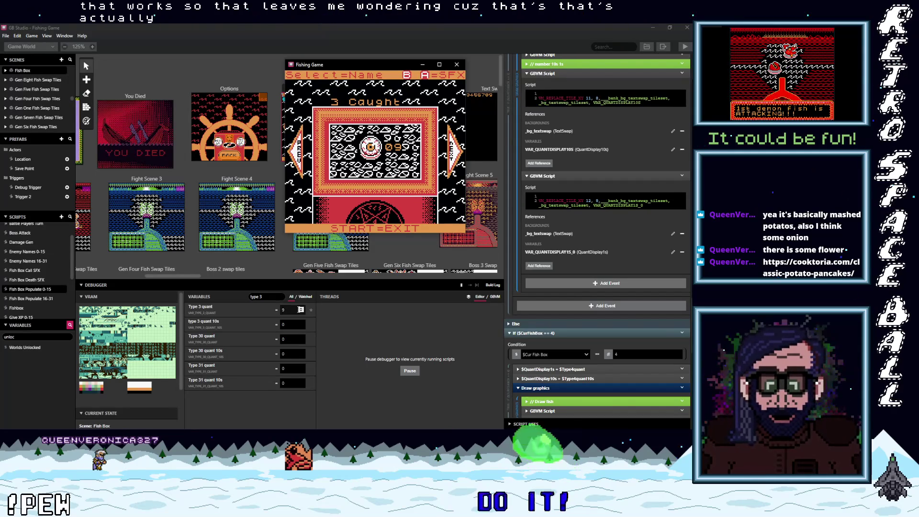
# - Change Type 3 quant to 11, then to 19, and check the count in the game
pyautogui.click(290, 312)
pyautogui.doubleClick(290, 312)
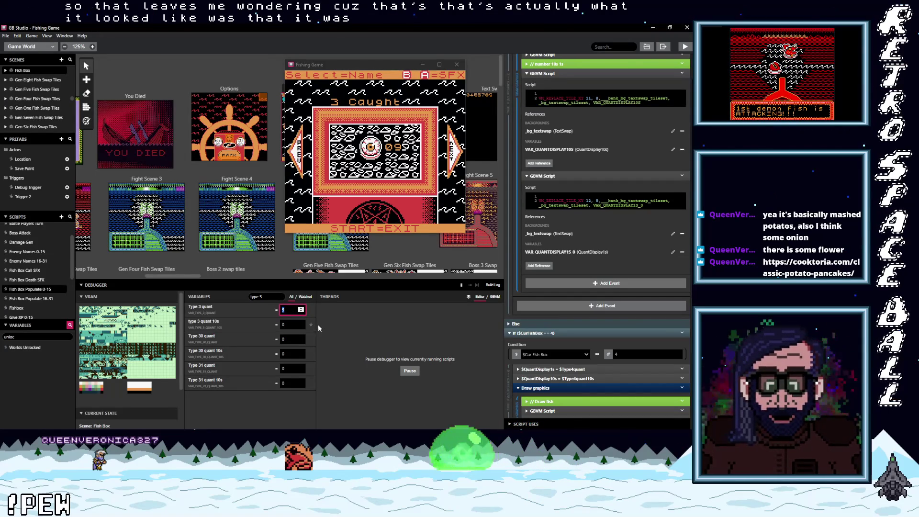
pyautogui.write('11')
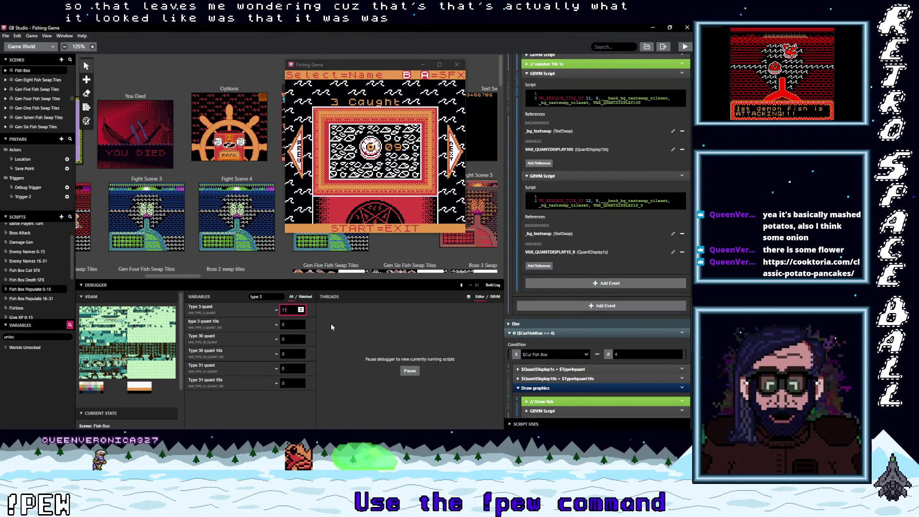
pyautogui.press('BackSpace')
pyautogui.write('9')
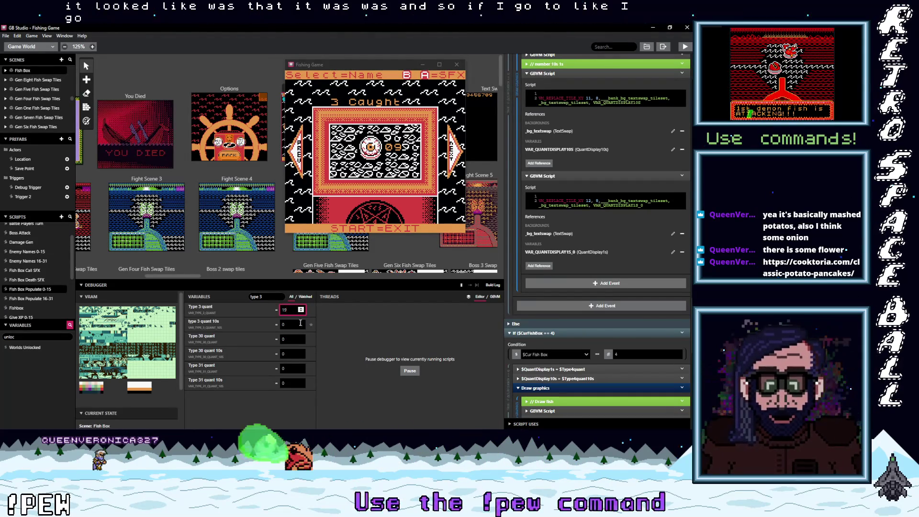
pyautogui.click(395, 177)
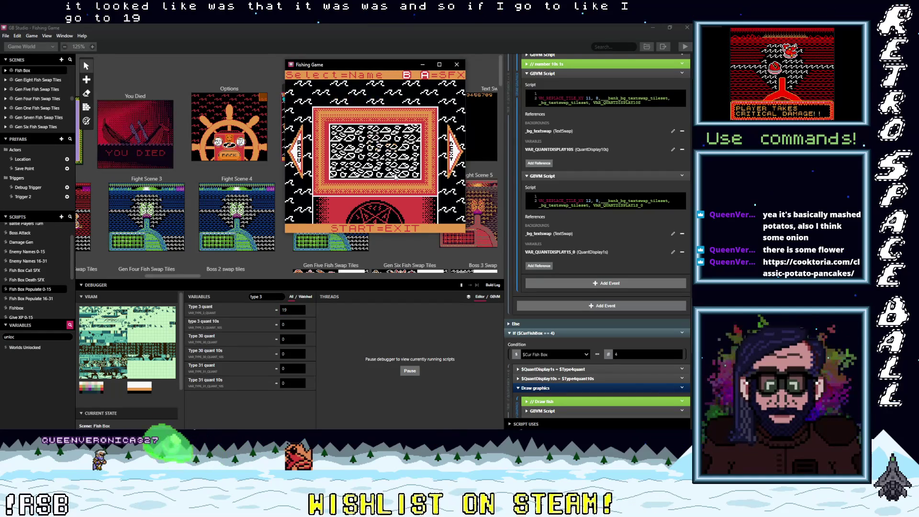
# - Select the Type 3 quant value again and recheck the in-game Fish Box count
pyautogui.click(287, 310)
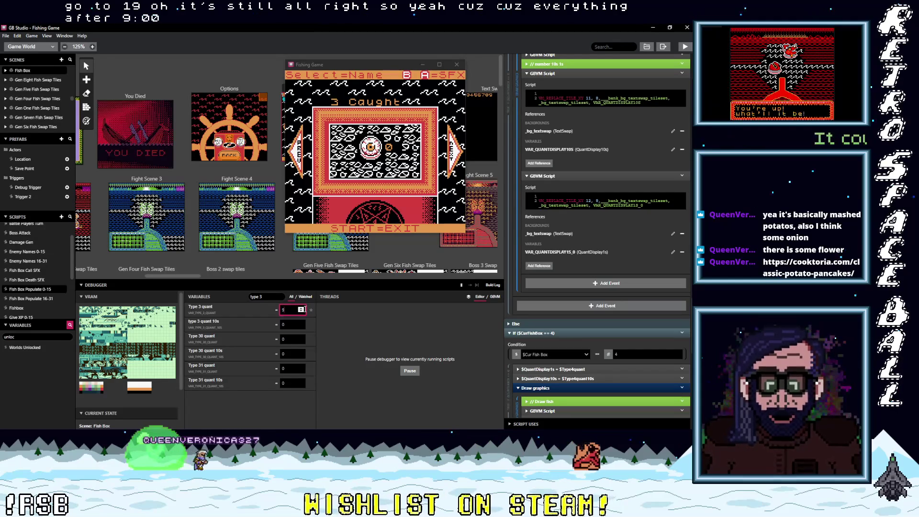
pyautogui.click(363, 182)
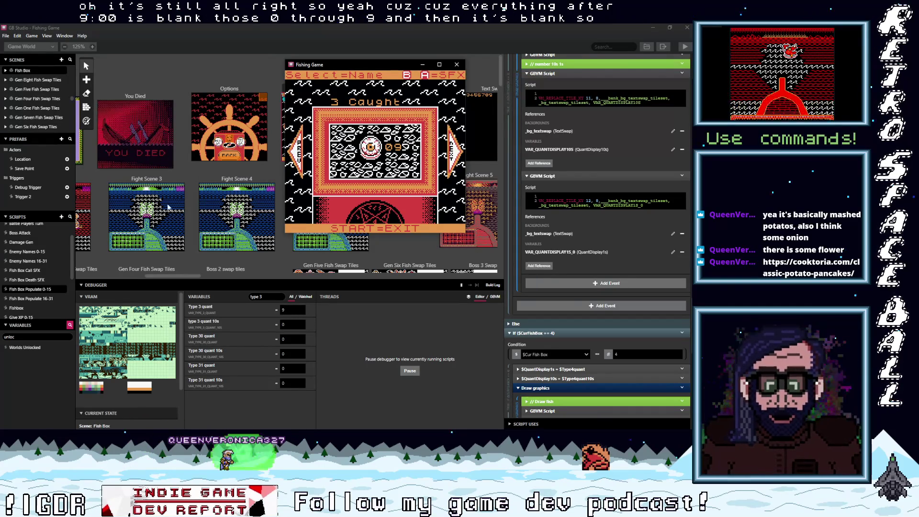
pyautogui.scroll(2, 32, 277)
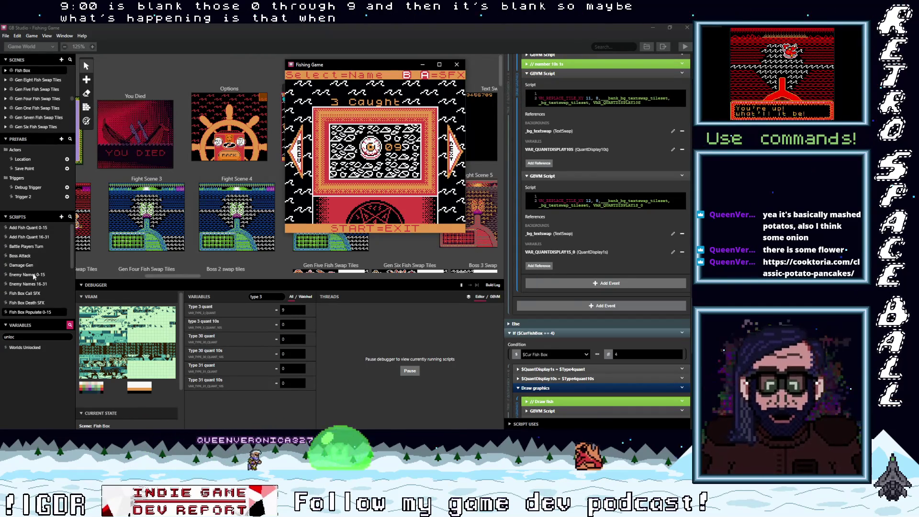
# - Open Add Fish Quant 0-15 and expand the Pos 2 Type 3 tens-rollover condition and reset-to-0 event
pyautogui.click(33, 226)
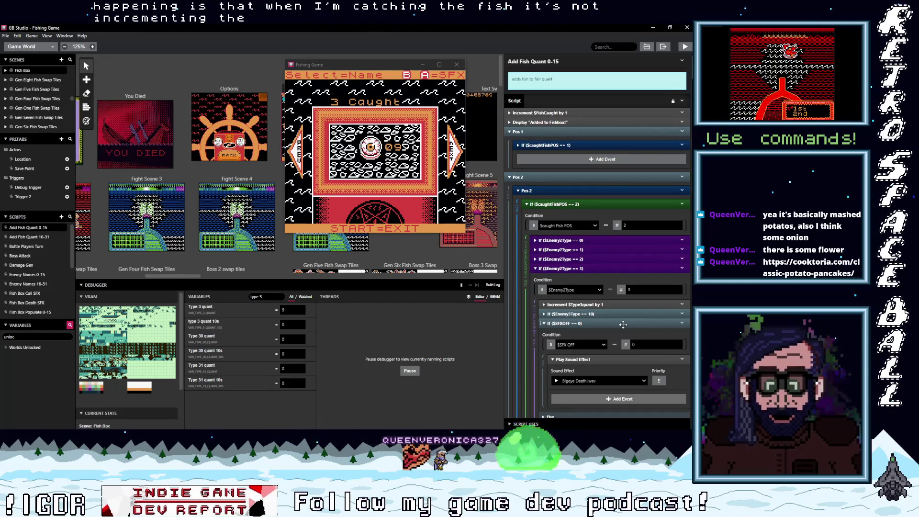
pyautogui.scroll(-1, 598, 276)
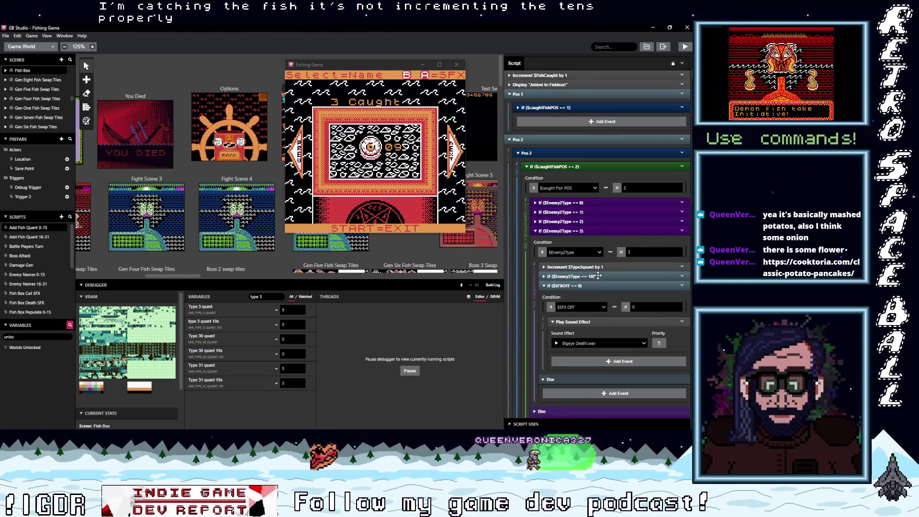
pyautogui.click(608, 277)
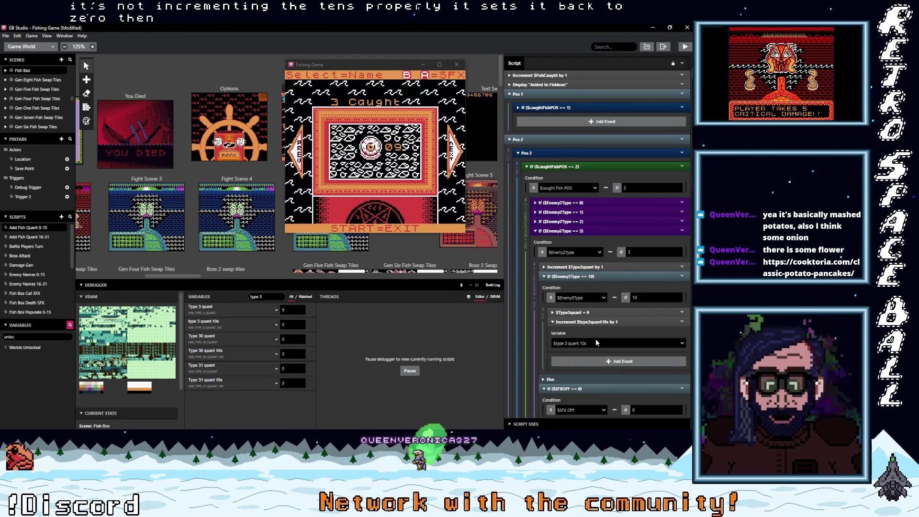
pyautogui.click(598, 311)
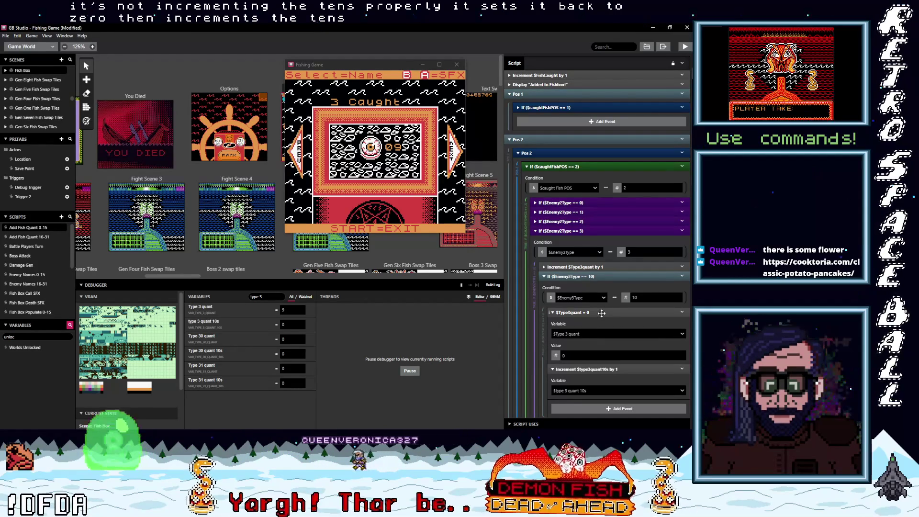
pyautogui.scroll(-1, 587, 229)
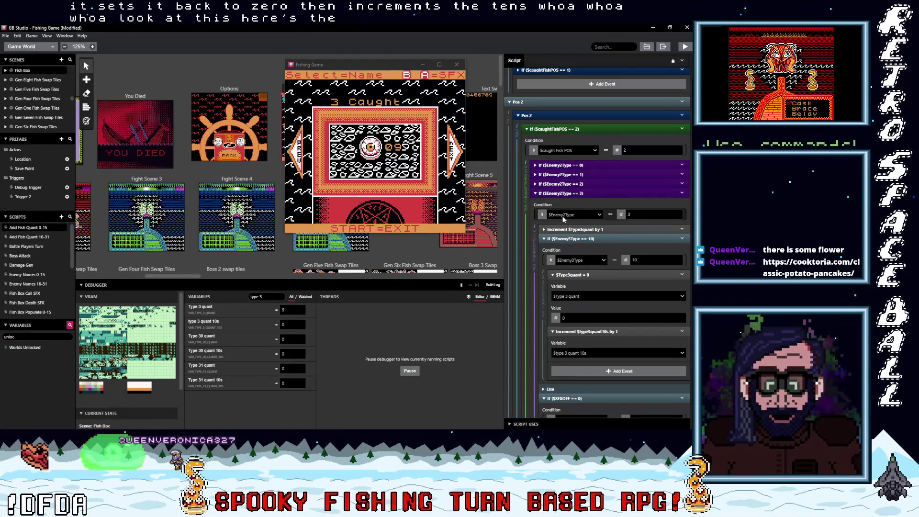
pyautogui.click(571, 185)
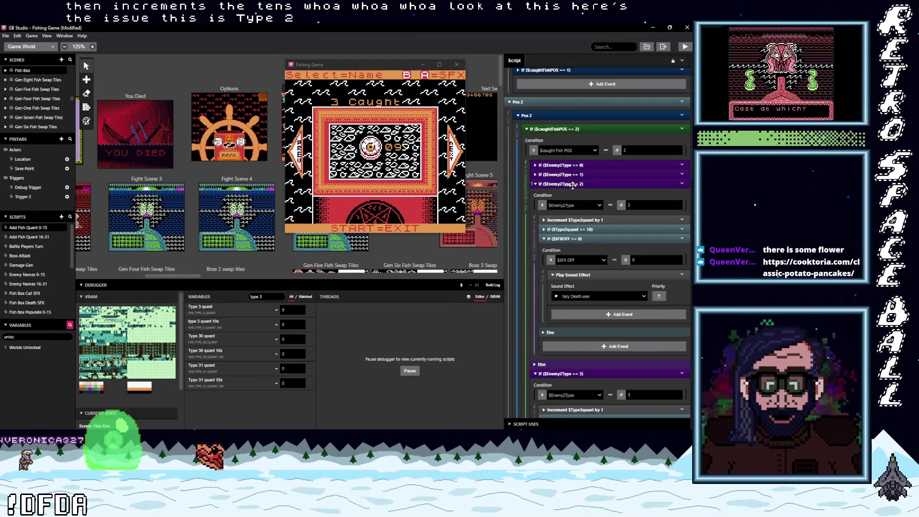
pyautogui.click(572, 184)
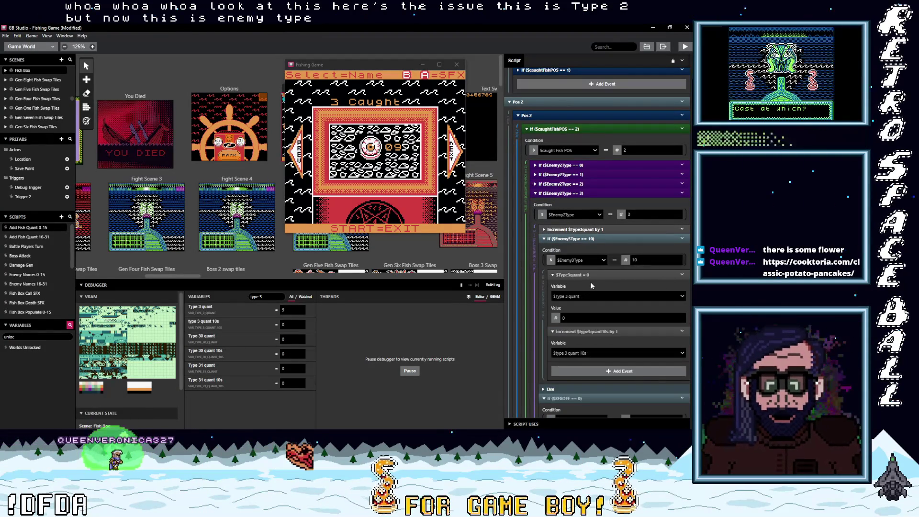
pyautogui.scroll(2, 591, 288)
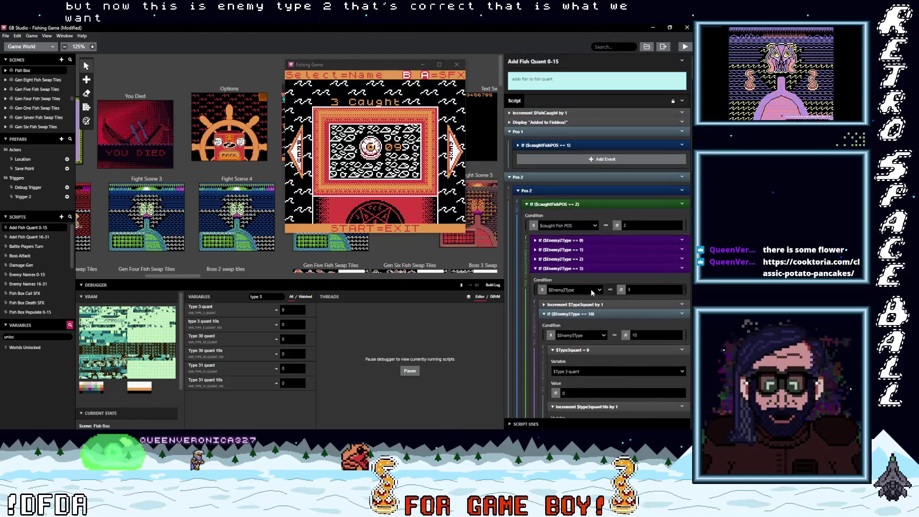
# - Expand the Pos 1 caught-fish branch, its Enemy1Type 3 branch and tens-rollover condition
pyautogui.click(564, 146)
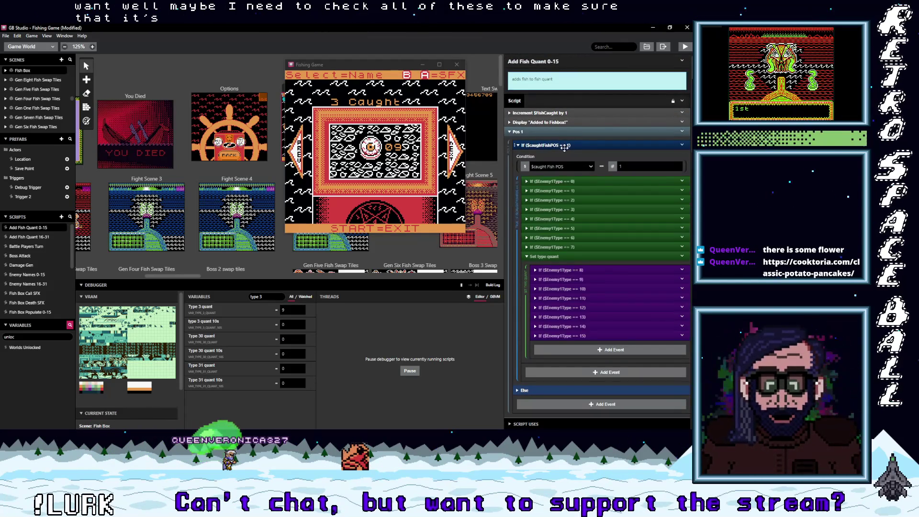
pyautogui.click(574, 209)
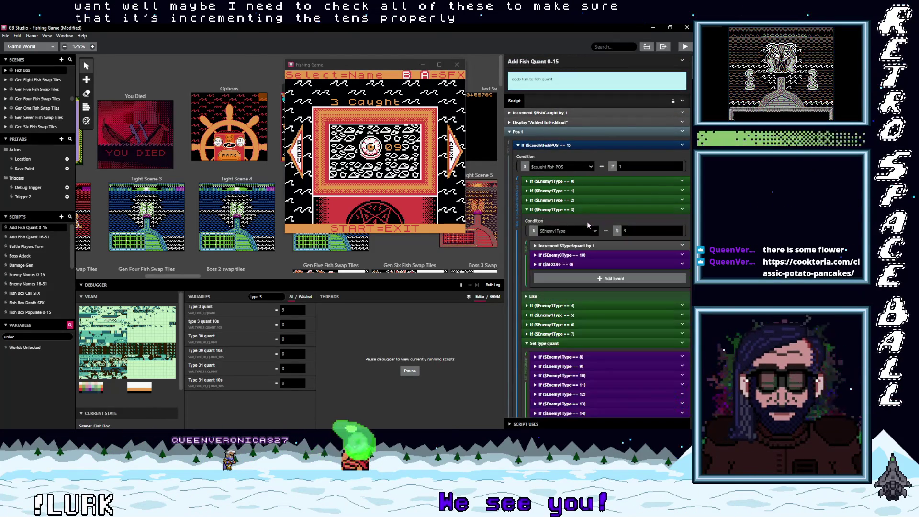
pyautogui.click(611, 257)
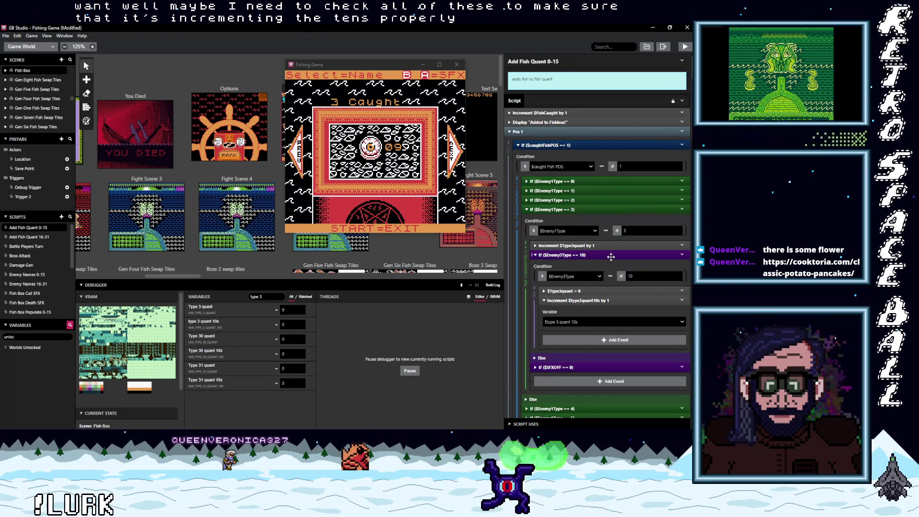
# - Scroll down past the Pos 2 blocks and expand the Pos 3 section
pyautogui.scroll(-4, 593, 292)
pyautogui.scroll(-10, 592, 292)
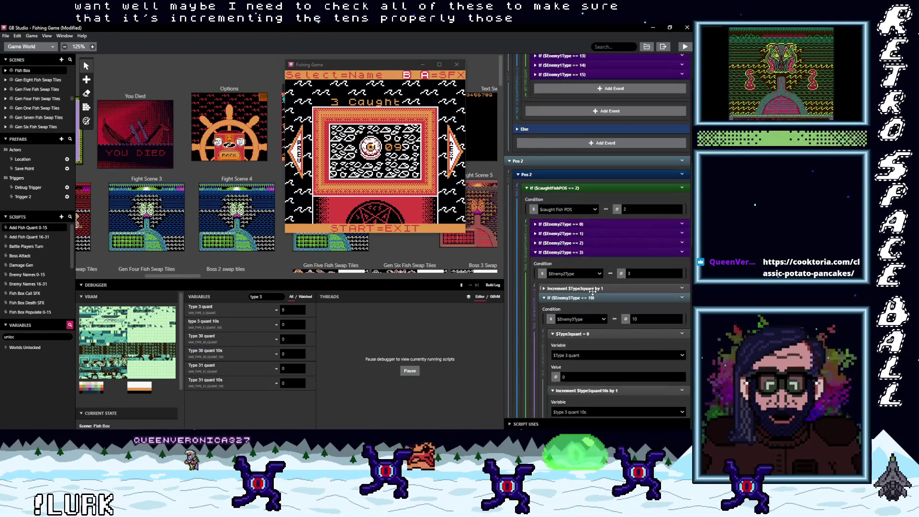
pyautogui.scroll(-1, 598, 295)
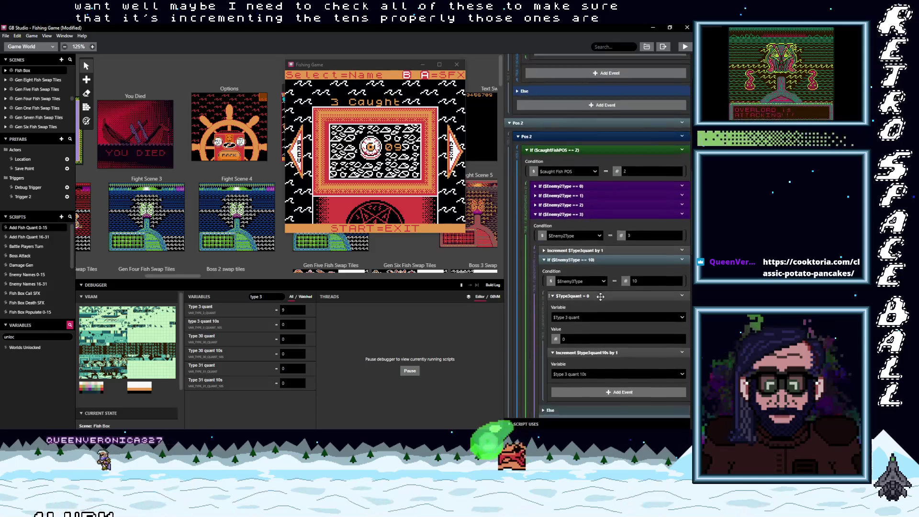
pyautogui.scroll(-3, 600, 297)
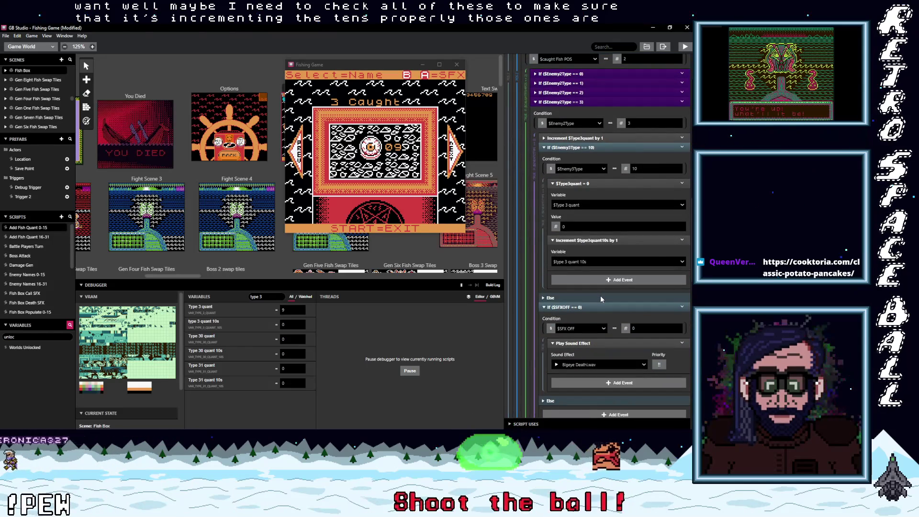
pyautogui.scroll(-8, 600, 295)
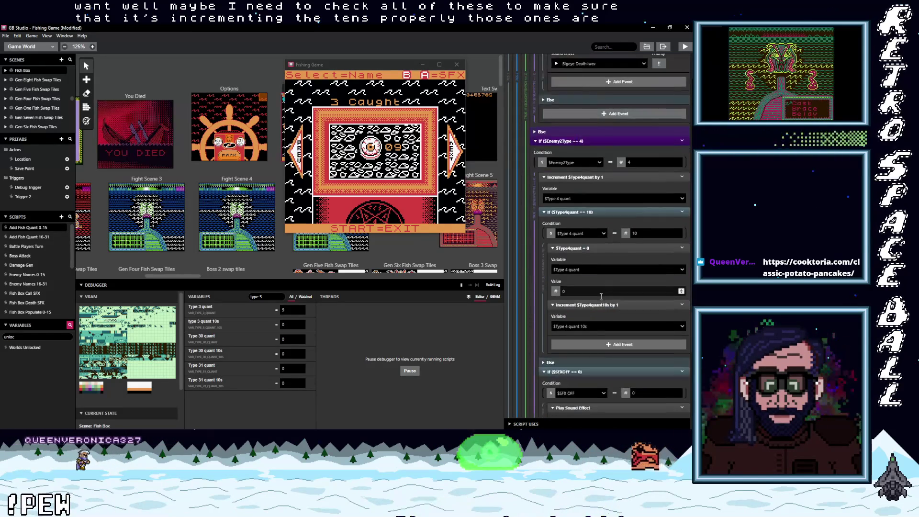
pyautogui.scroll(-1, 601, 296)
pyautogui.scroll(-7, 601, 299)
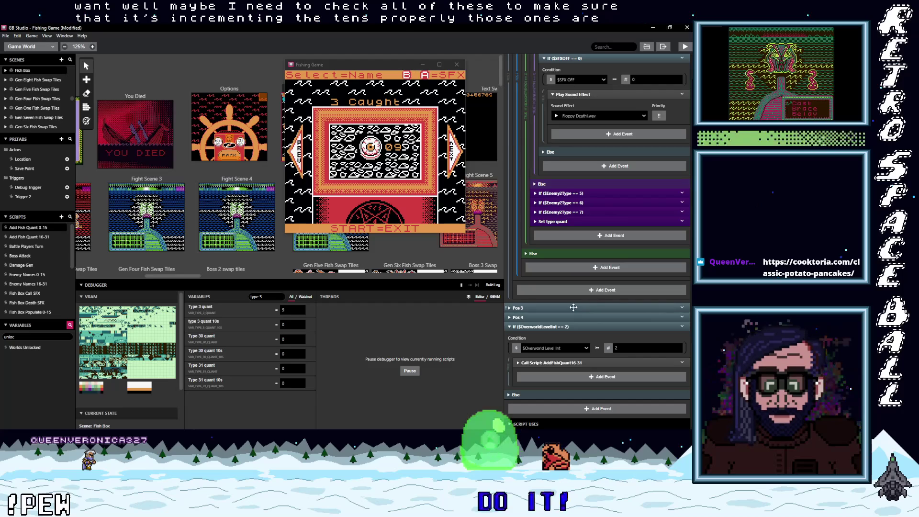
pyautogui.moveTo(616, 306)
pyautogui.mouseDown()
pyautogui.moveTo(575, 285)
pyautogui.moveTo(602, 273)
pyautogui.mouseUp()
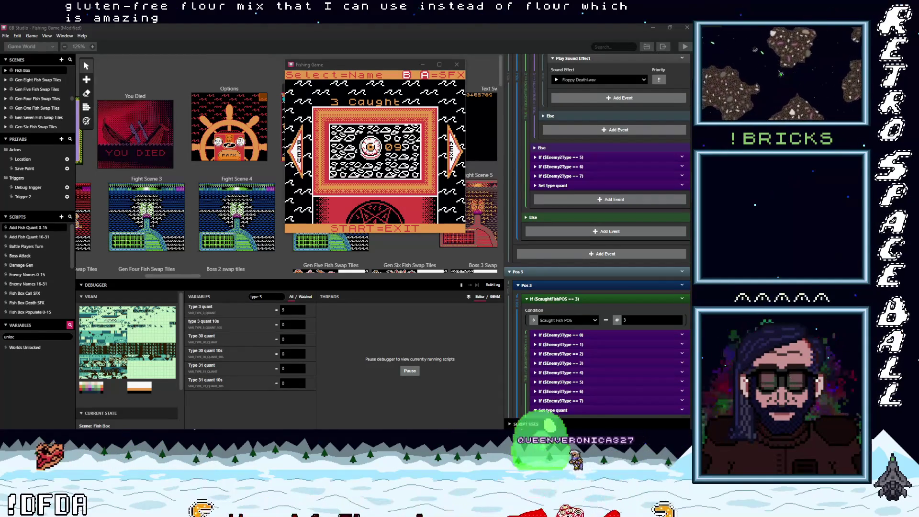
# - Switch from GB Studio to the Classic Potato Pancakes recipe page in the browser
pyautogui.hotkey('alt', 'Tab')
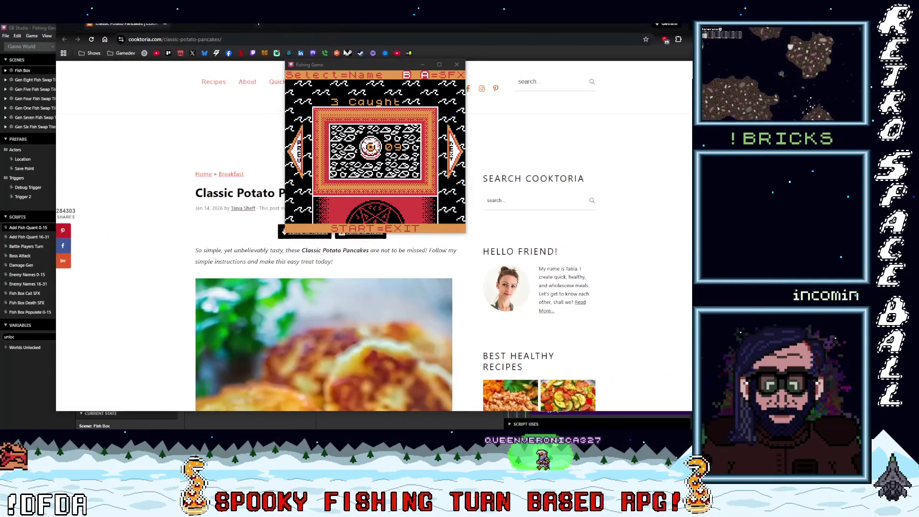
# - Move the game window aside, bring the recipe page forward, and start reading down it
pyautogui.moveTo(354, 61)
pyautogui.mouseDown()
pyautogui.moveTo(354, 75)
pyautogui.moveTo(354, 29)
pyautogui.mouseUp()
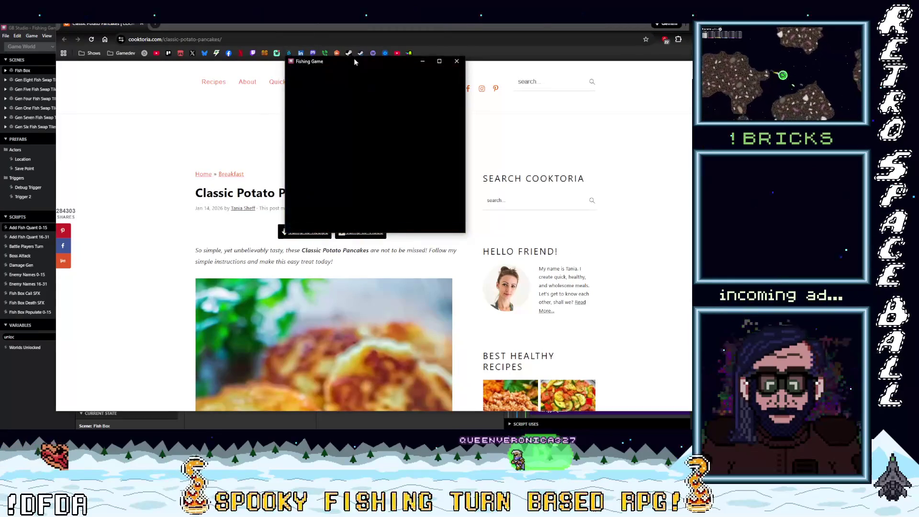
pyautogui.click(388, 161)
pyautogui.scroll(-2, 388, 161)
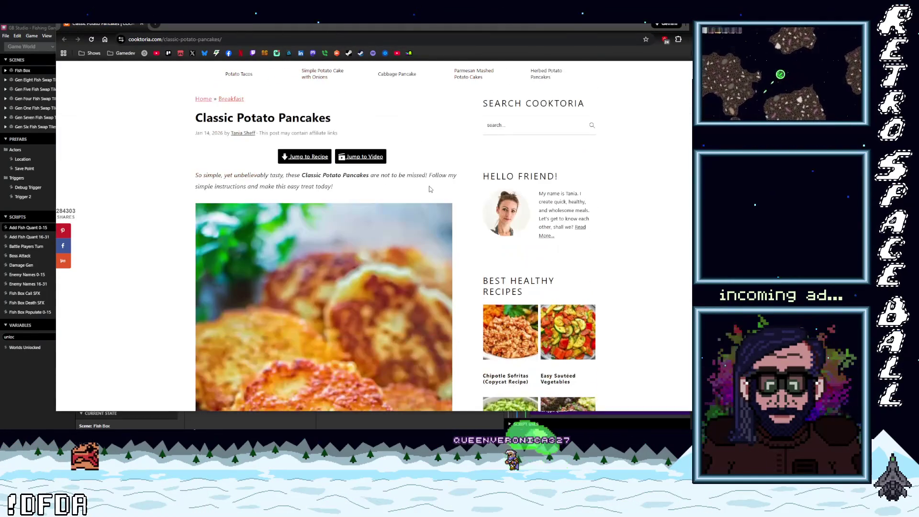
pyautogui.scroll(-2, 453, 196)
pyautogui.scroll(-6, 454, 196)
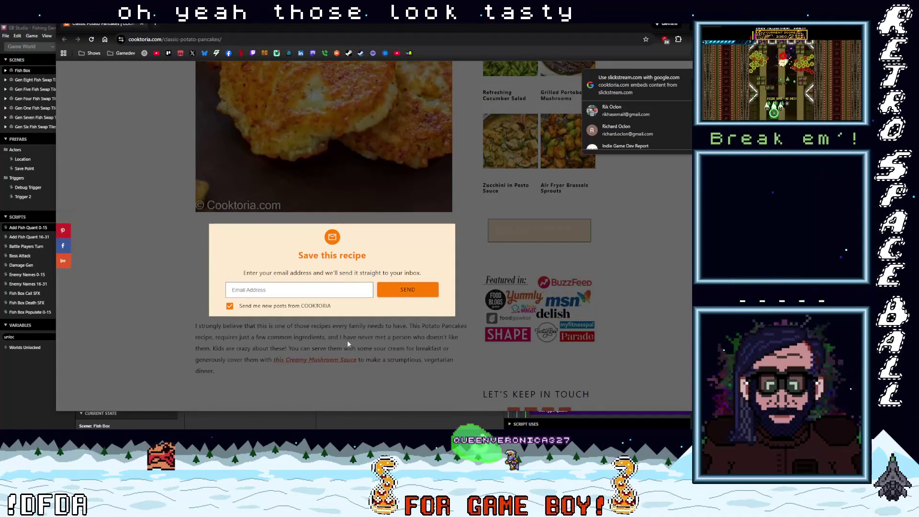
# - Scroll the recipe down to the make-ahead and potato pancakes versus latkes sections
pyautogui.hotkey('ctrl', 'a')
pyautogui.scroll(-2, 165, 294)
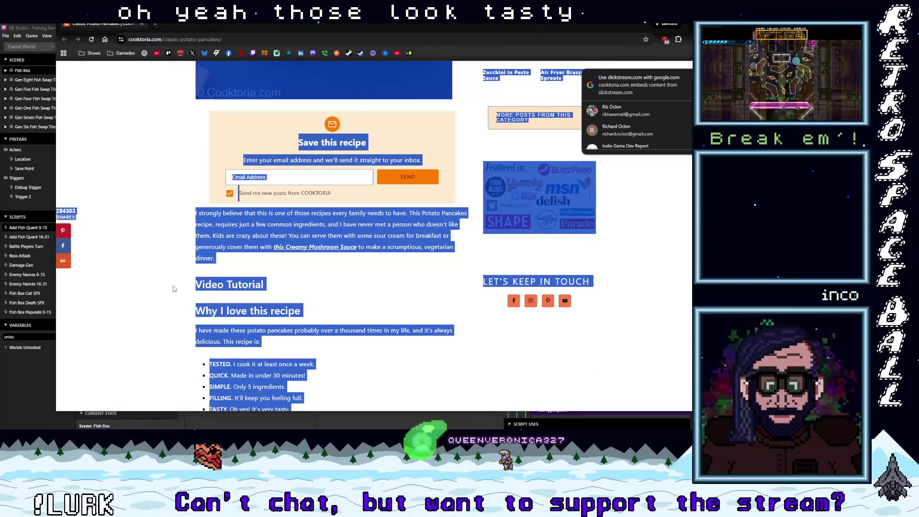
pyautogui.click(366, 287)
pyautogui.scroll(-2, 366, 287)
pyautogui.scroll(-3, 366, 287)
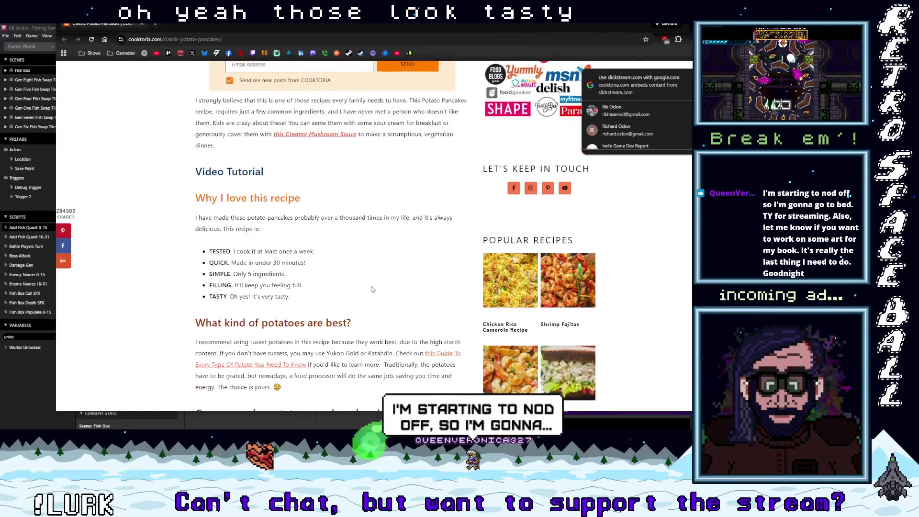
pyautogui.scroll(-3, 392, 289)
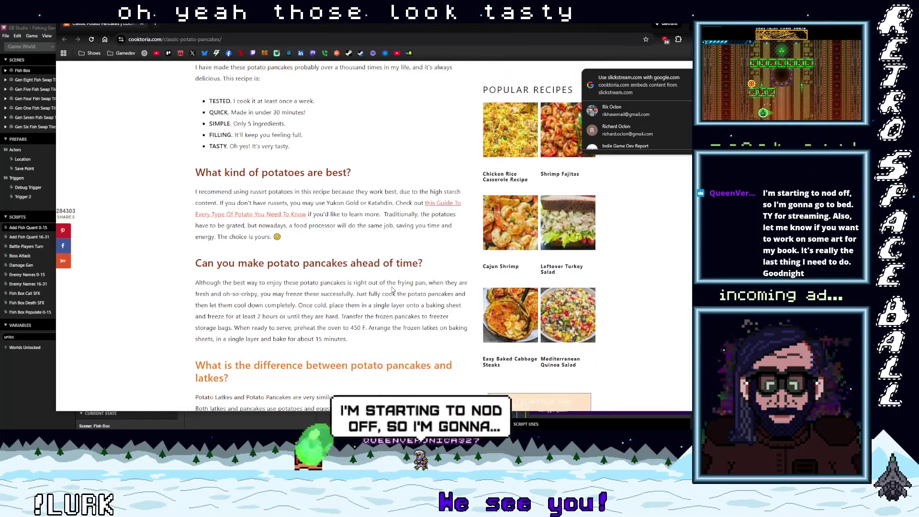
pyautogui.scroll(-5, 392, 287)
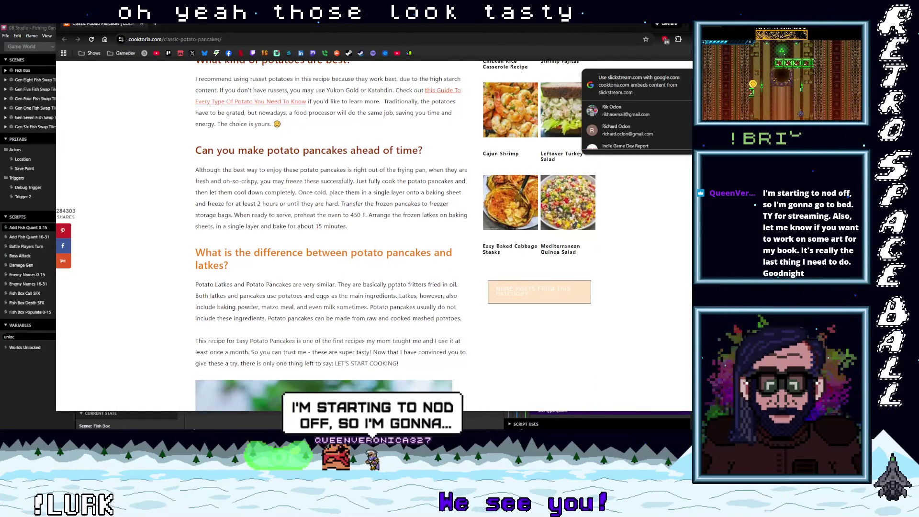
pyautogui.scroll(-8, 391, 290)
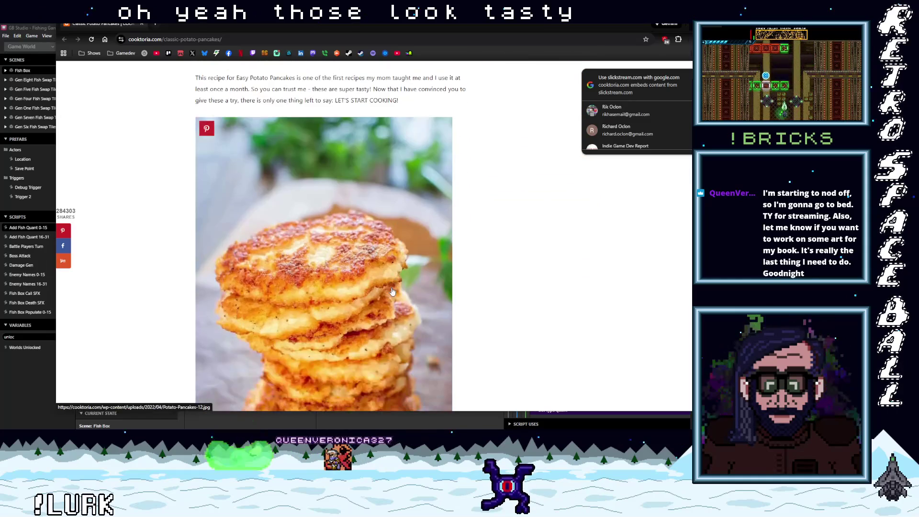
pyautogui.scroll(-2, 392, 290)
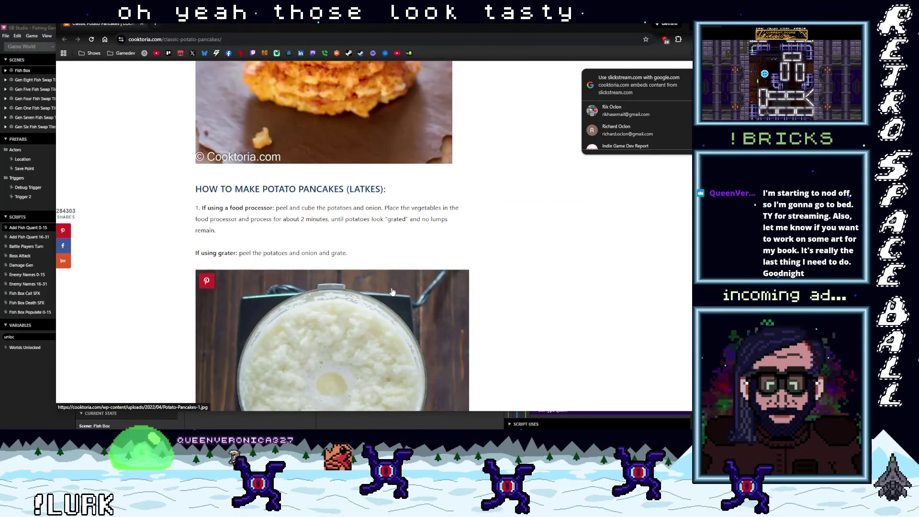
pyautogui.scroll(4, 392, 291)
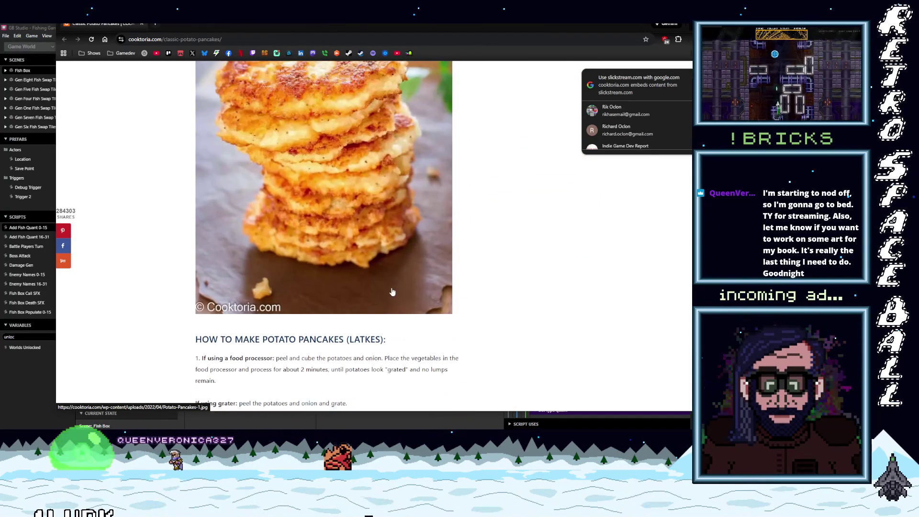
pyautogui.scroll(-15, 391, 291)
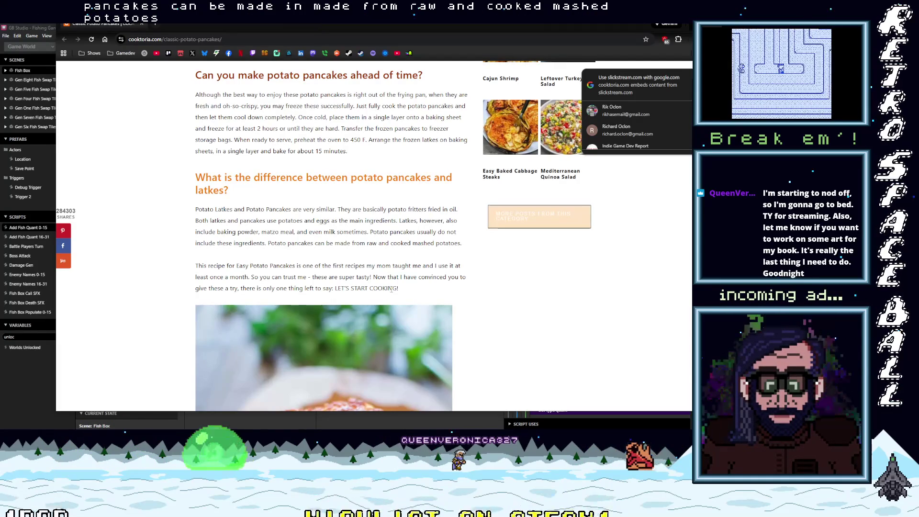
# - Scroll the Cooktoria potato pancake recipe down to step 3 about discarding the liquid
pyautogui.scroll(-1, 391, 290)
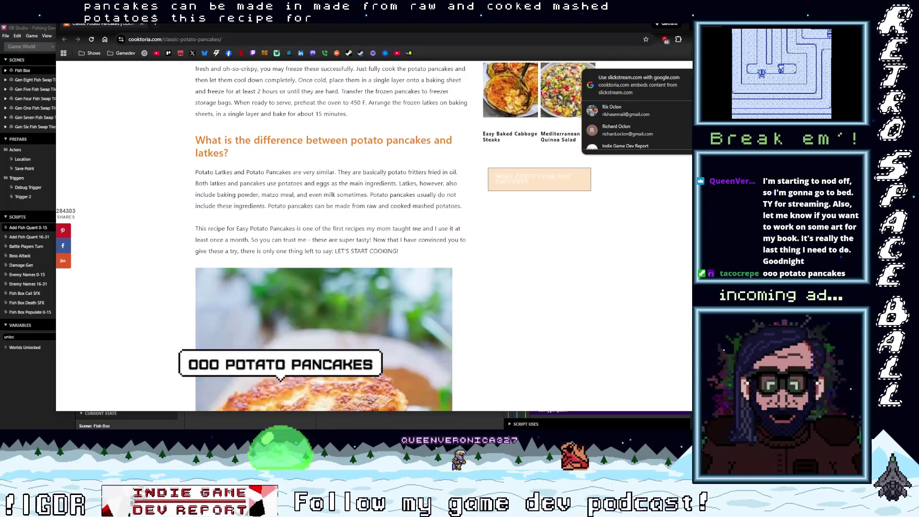
pyautogui.scroll(-10, 392, 294)
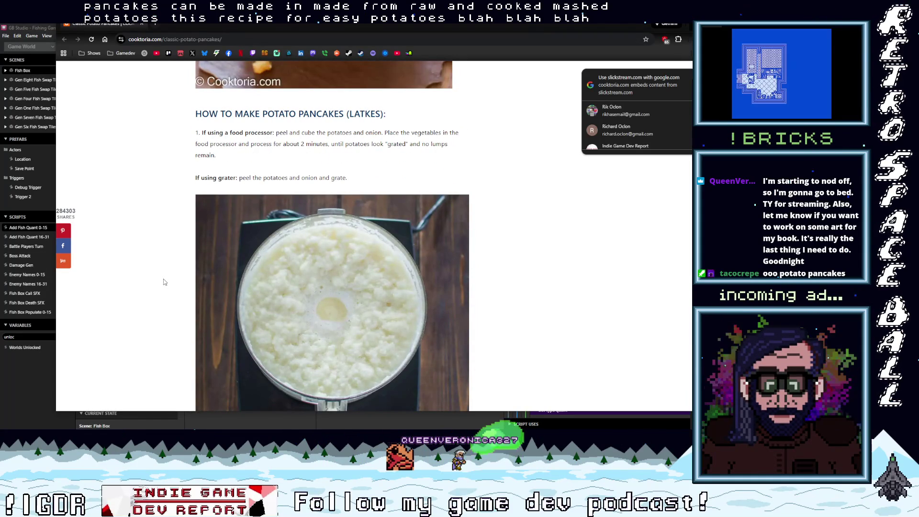
pyautogui.scroll(-5, 164, 282)
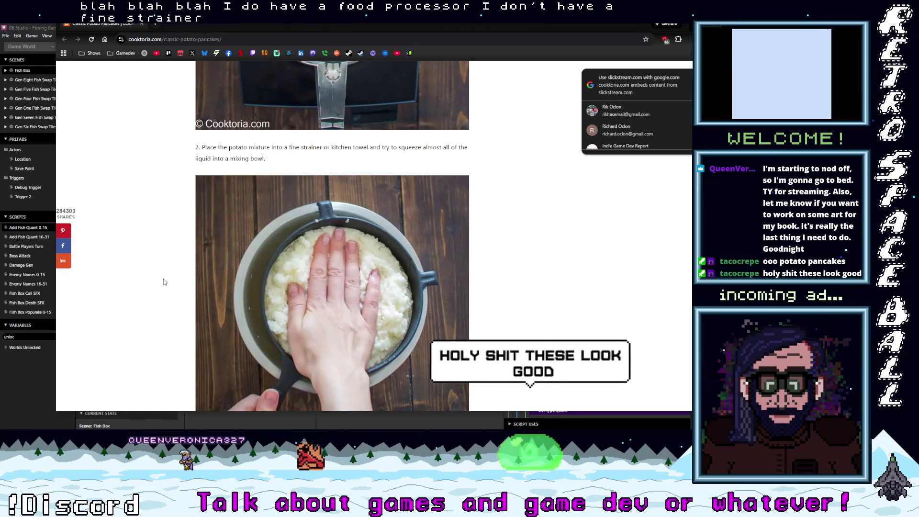
pyautogui.scroll(-9, 163, 280)
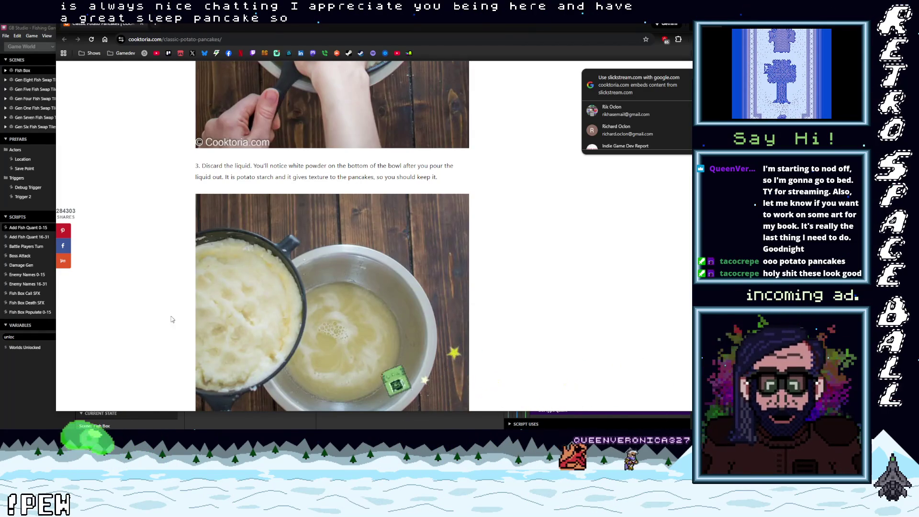
pyautogui.scroll(-1, 179, 309)
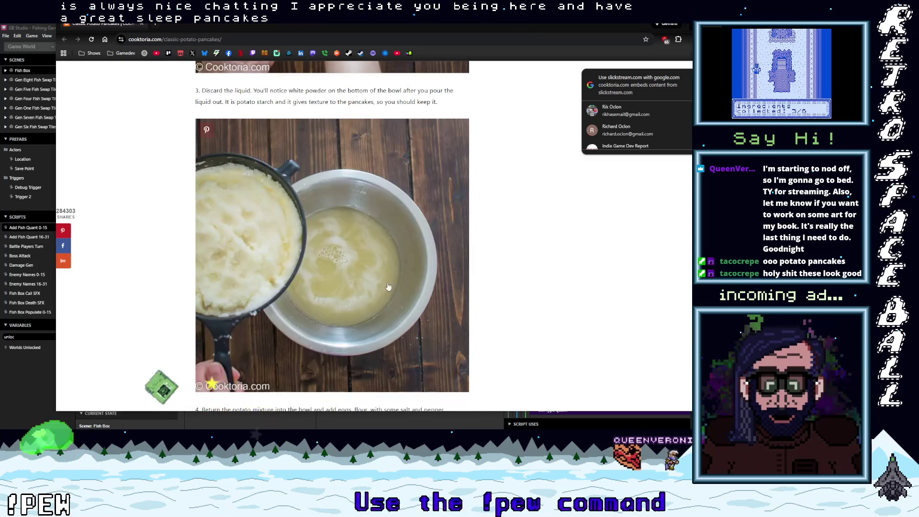
pyautogui.scroll(-3, 144, 272)
pyautogui.scroll(-1, 142, 265)
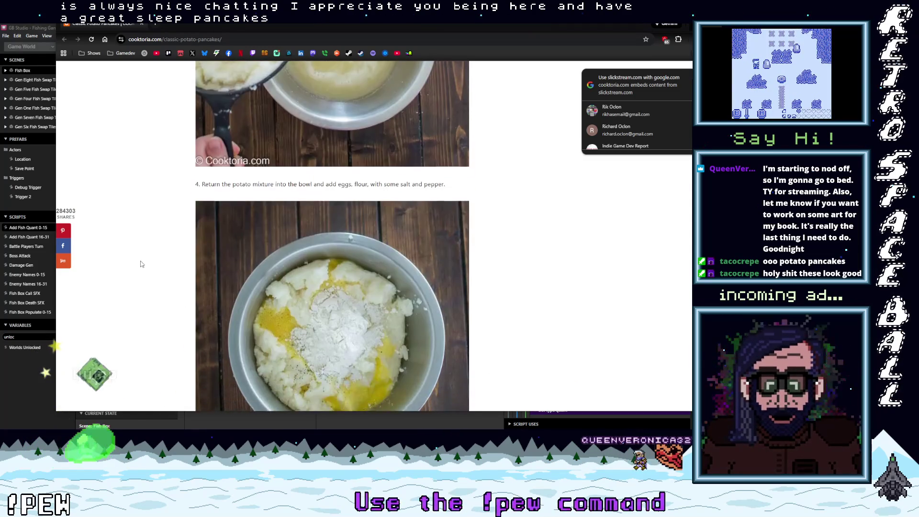
pyautogui.scroll(-1, 142, 261)
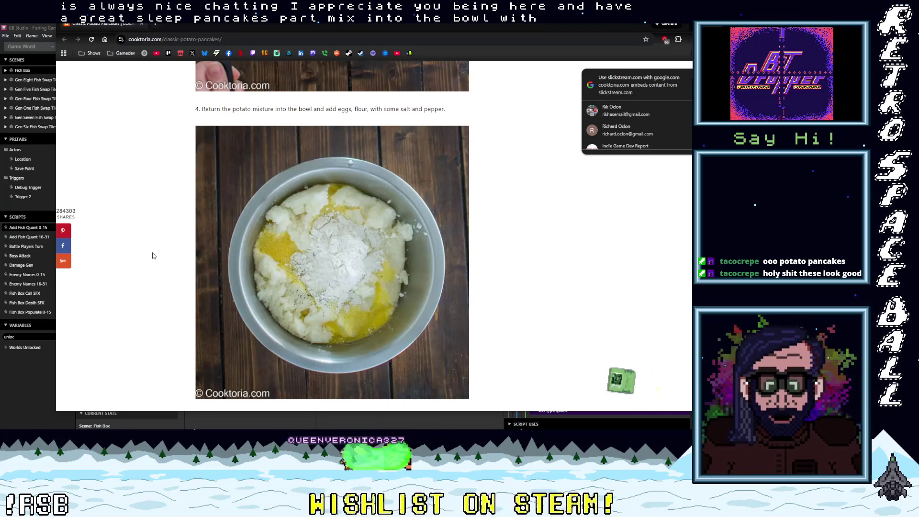
pyautogui.scroll(-10, 153, 256)
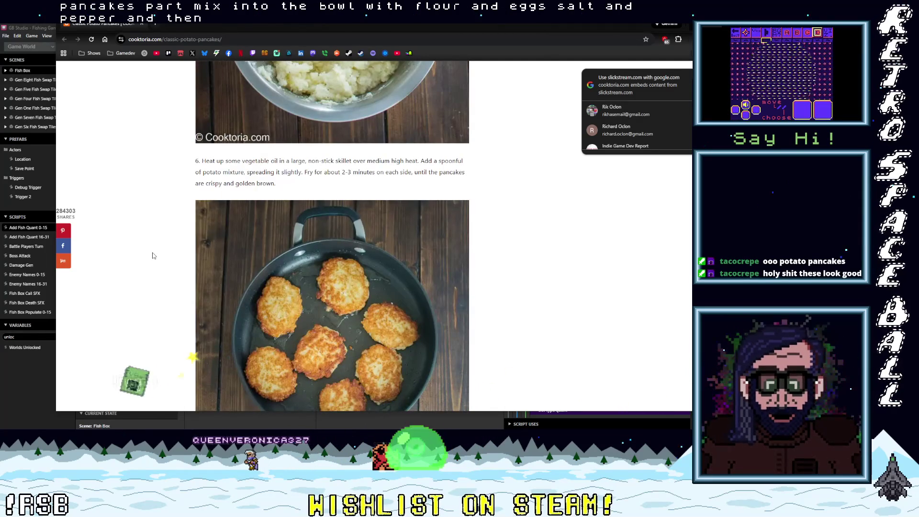
pyautogui.scroll(-12, 153, 256)
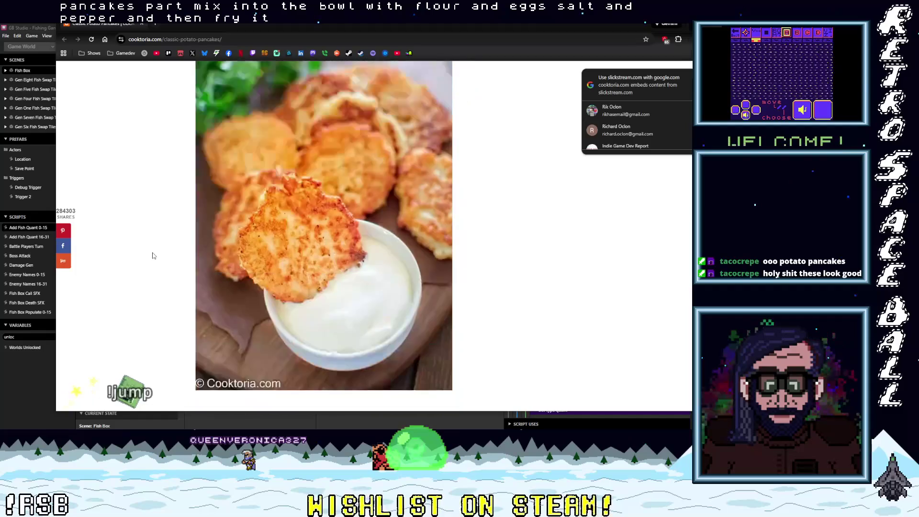
pyautogui.scroll(-3, 152, 256)
pyautogui.scroll(15, 152, 258)
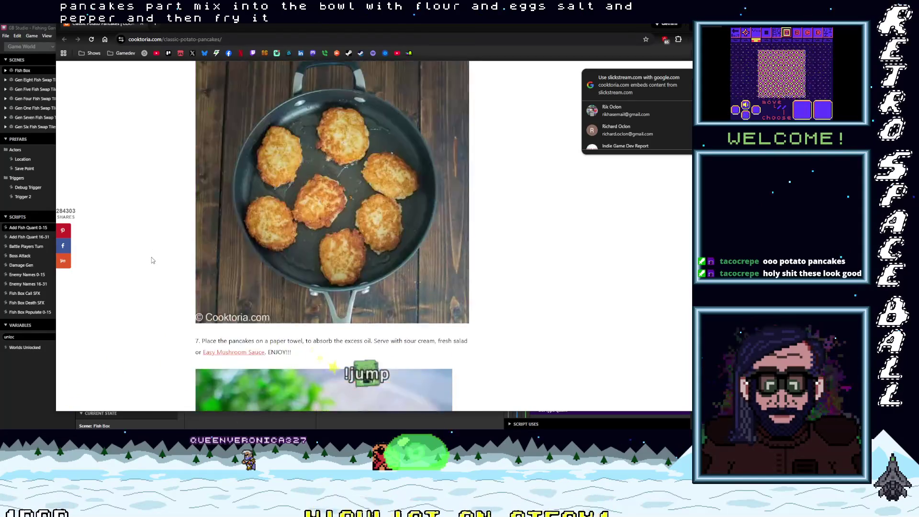
pyautogui.scroll(12, 152, 261)
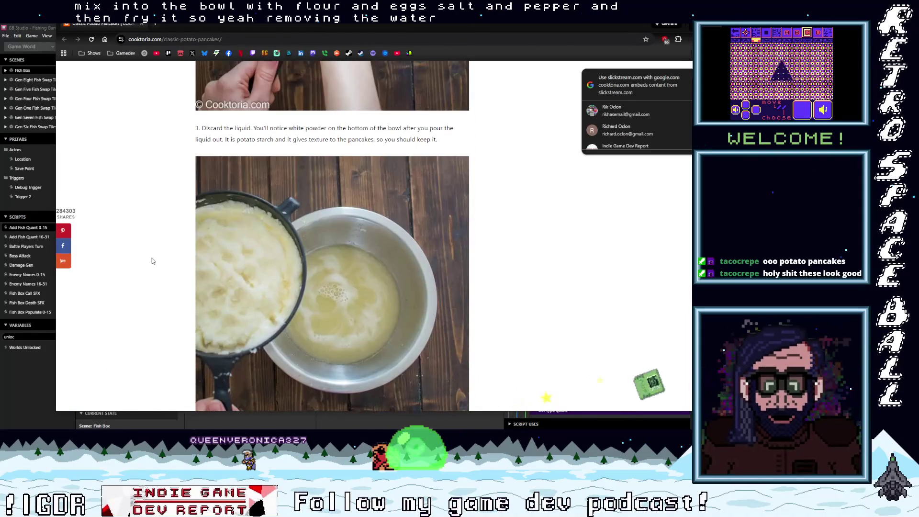
pyautogui.scroll(3, 152, 261)
pyautogui.scroll(-1, 152, 261)
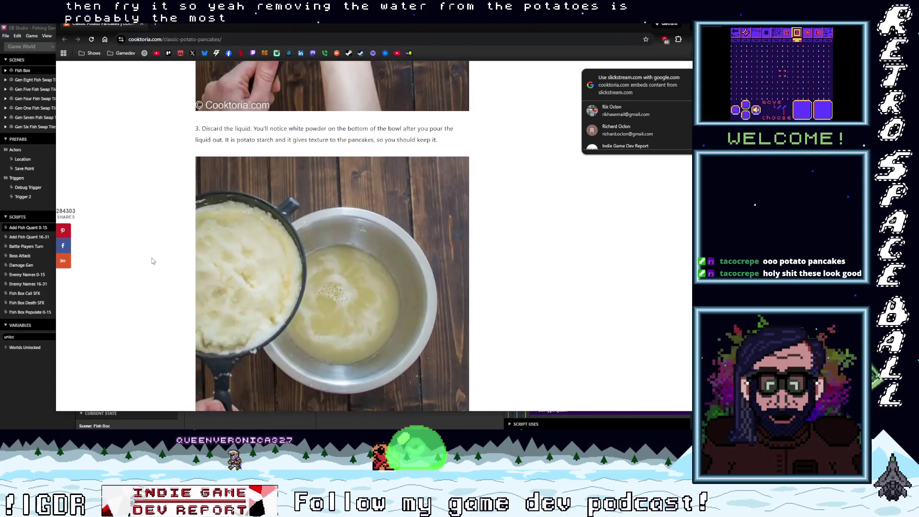
pyautogui.scroll(3, 153, 260)
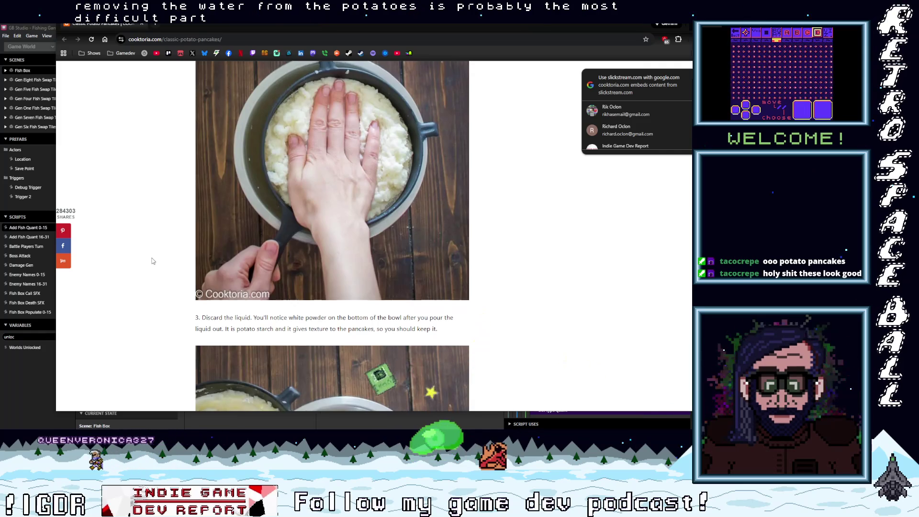
pyautogui.scroll(4, 153, 260)
pyautogui.scroll(-4, 152, 260)
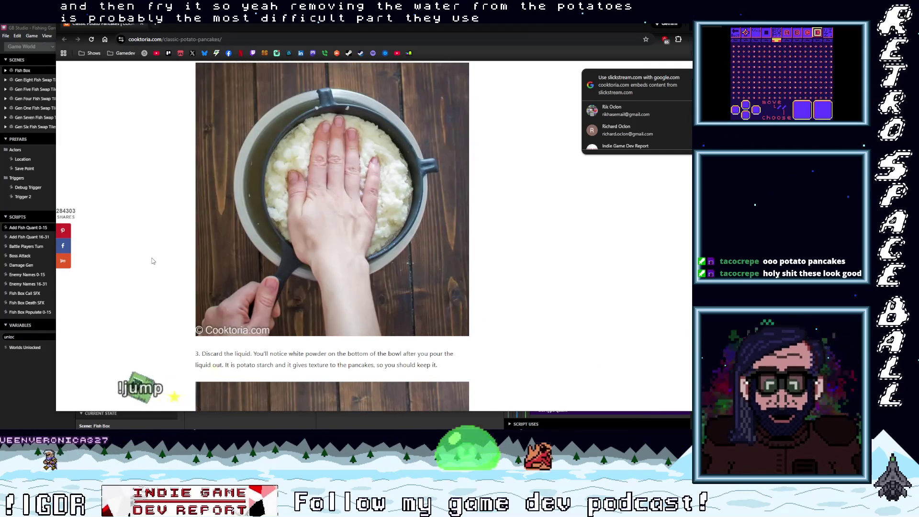
pyautogui.scroll(-3, 152, 261)
pyautogui.scroll(8, 153, 261)
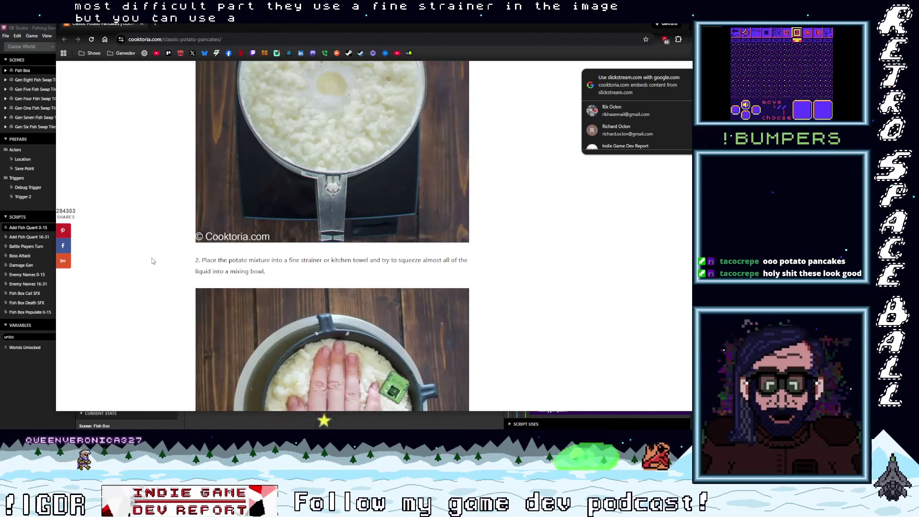
pyautogui.scroll(2, 153, 261)
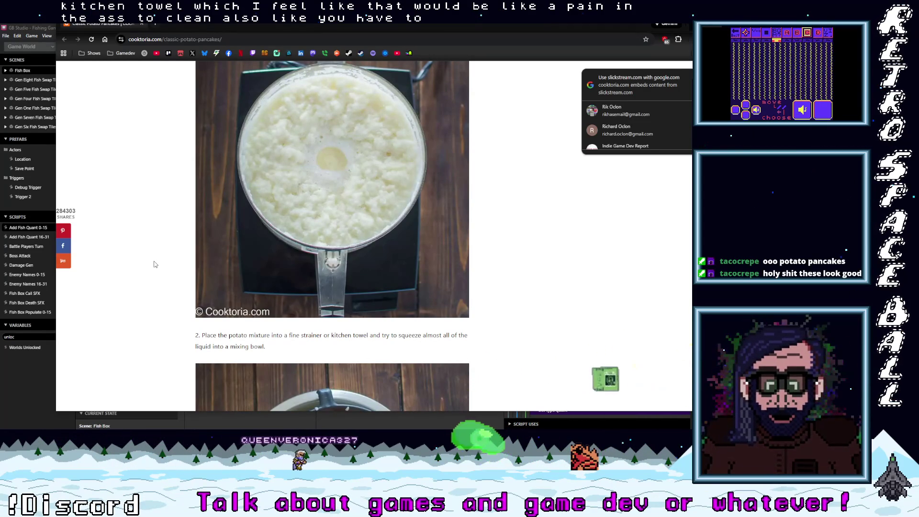
pyautogui.scroll(-8, 154, 264)
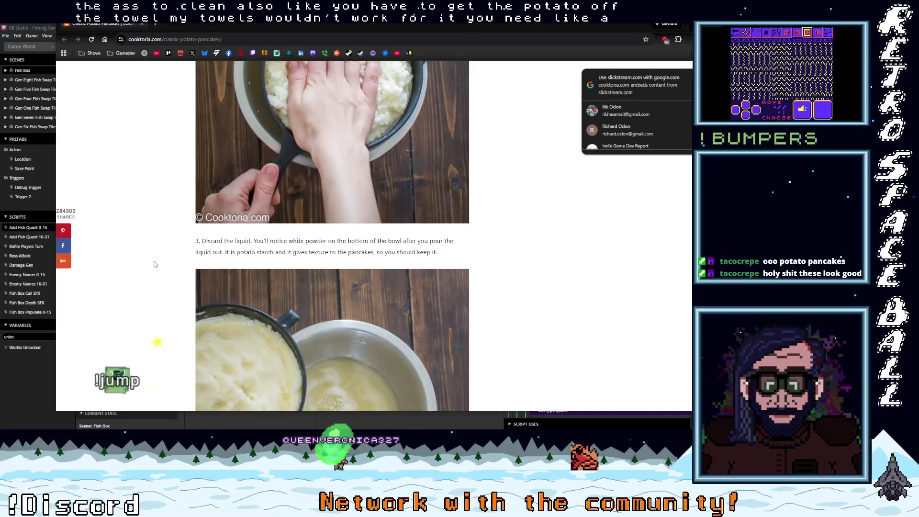
pyautogui.scroll(-15, 153, 264)
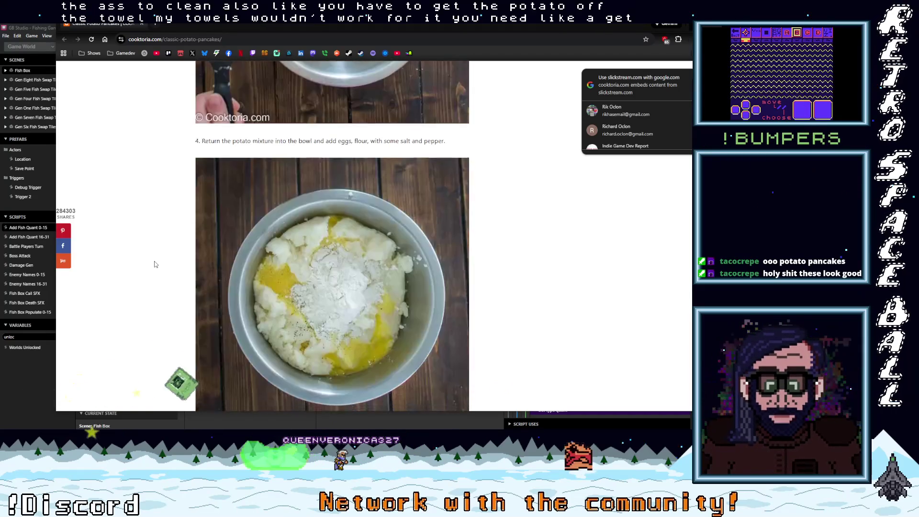
pyautogui.scroll(-20, 154, 264)
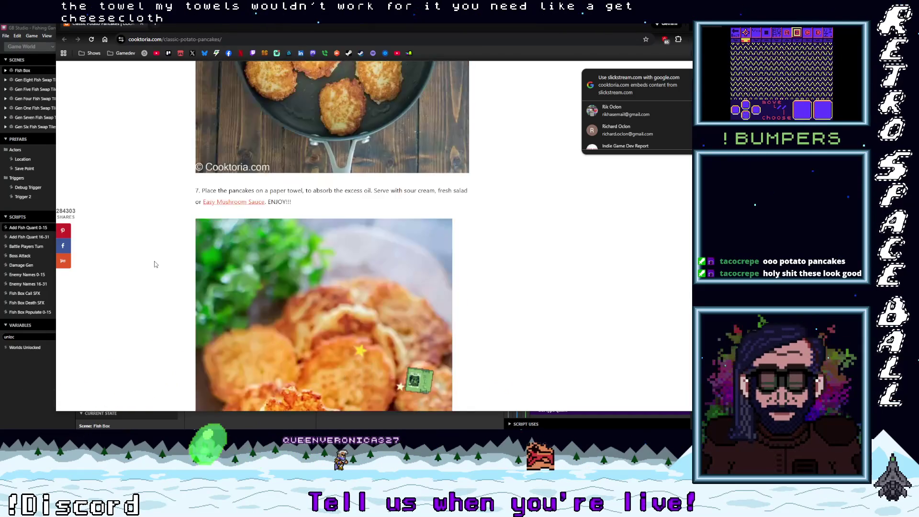
pyautogui.scroll(-18, 154, 264)
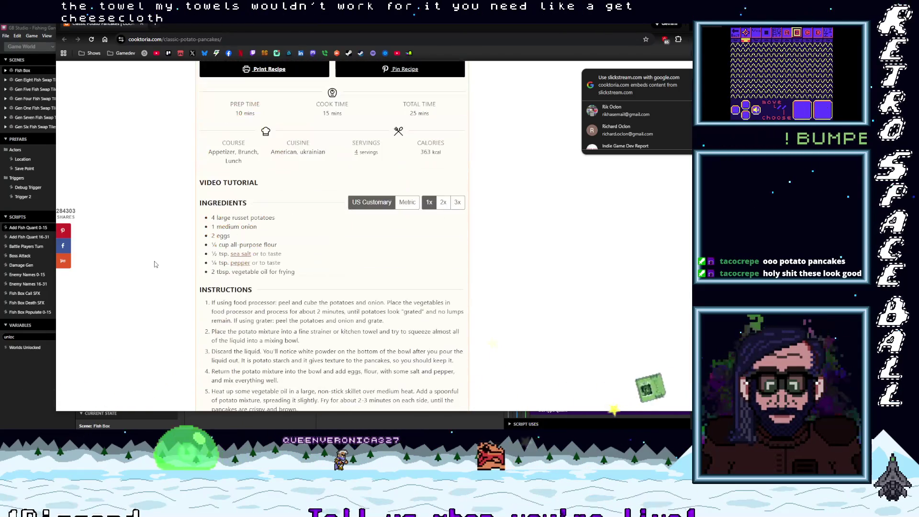
pyautogui.scroll(7, 154, 264)
pyautogui.scroll(20, 154, 264)
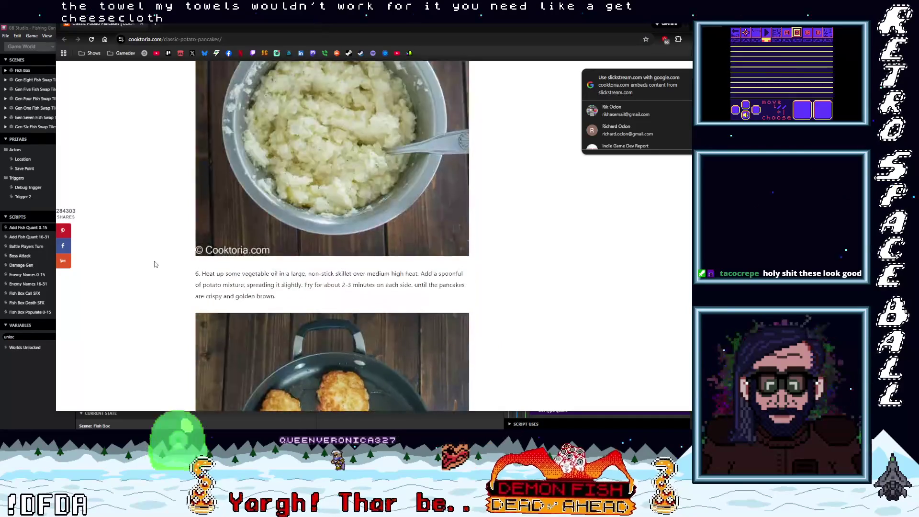
pyautogui.scroll(13, 154, 264)
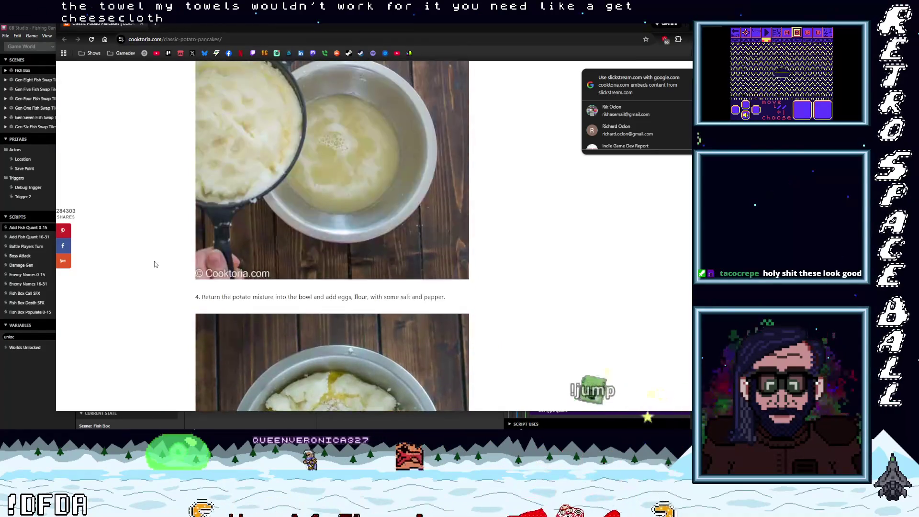
pyautogui.scroll(-3, 154, 264)
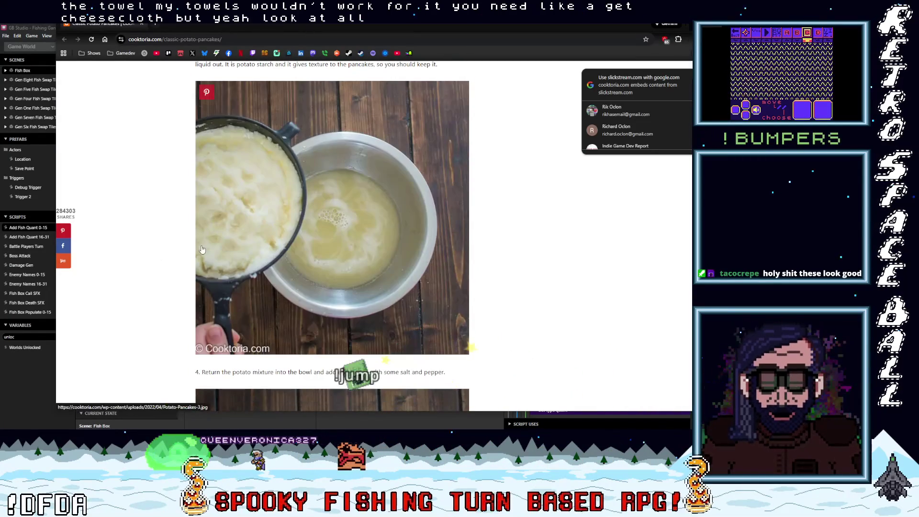
pyautogui.scroll(9, 402, 262)
pyautogui.scroll(5, 404, 258)
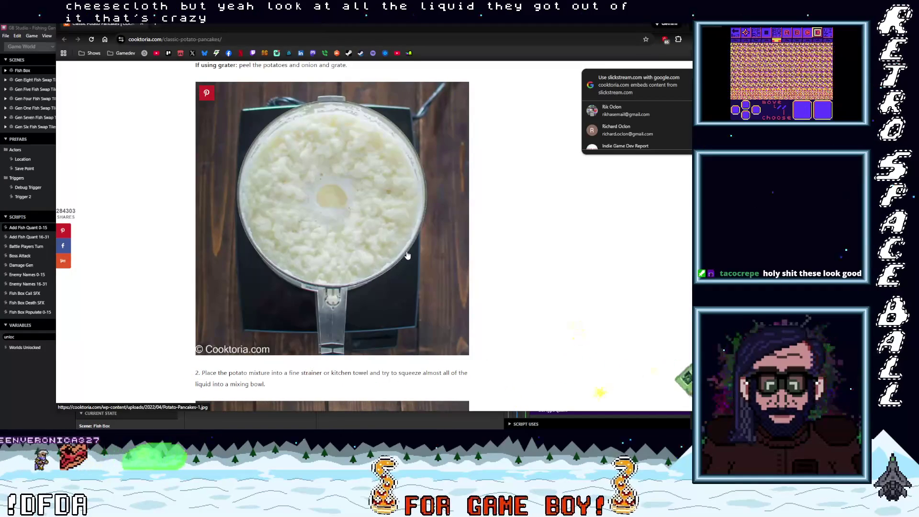
pyautogui.scroll(-7, 407, 255)
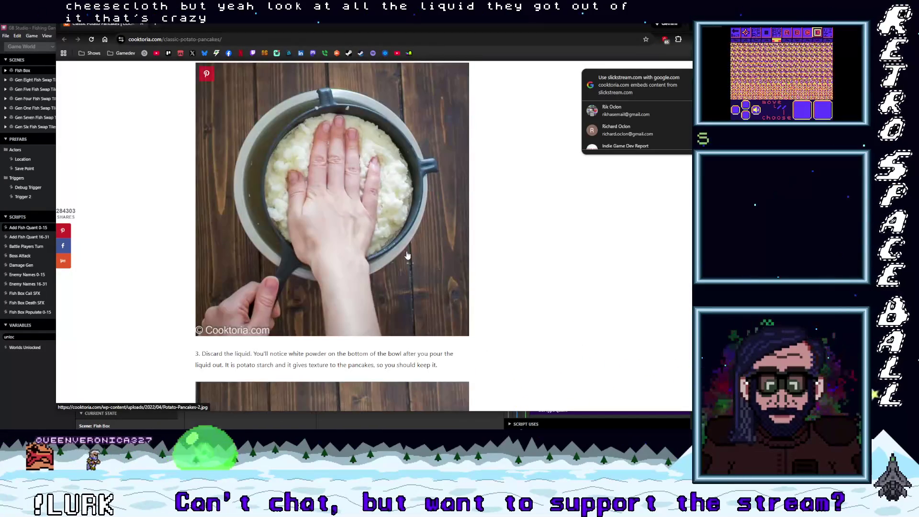
pyautogui.scroll(-1, 407, 255)
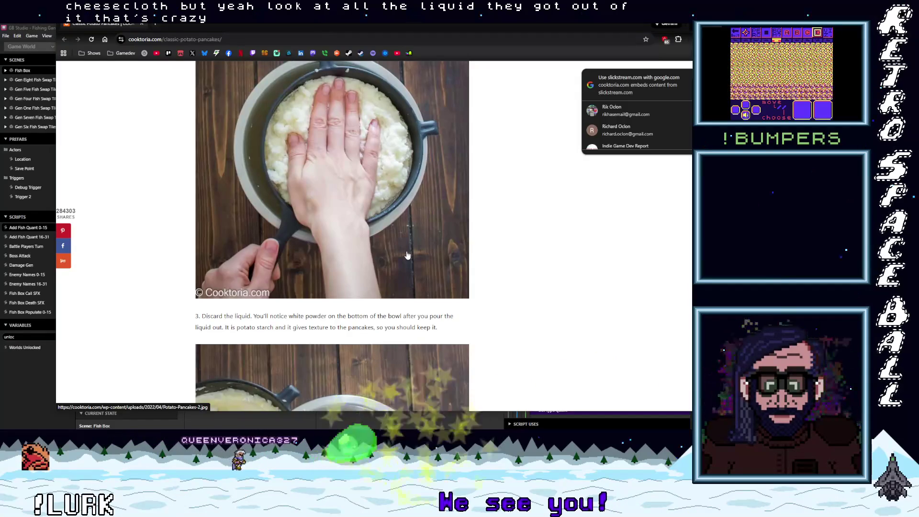
pyautogui.scroll(-1, 407, 255)
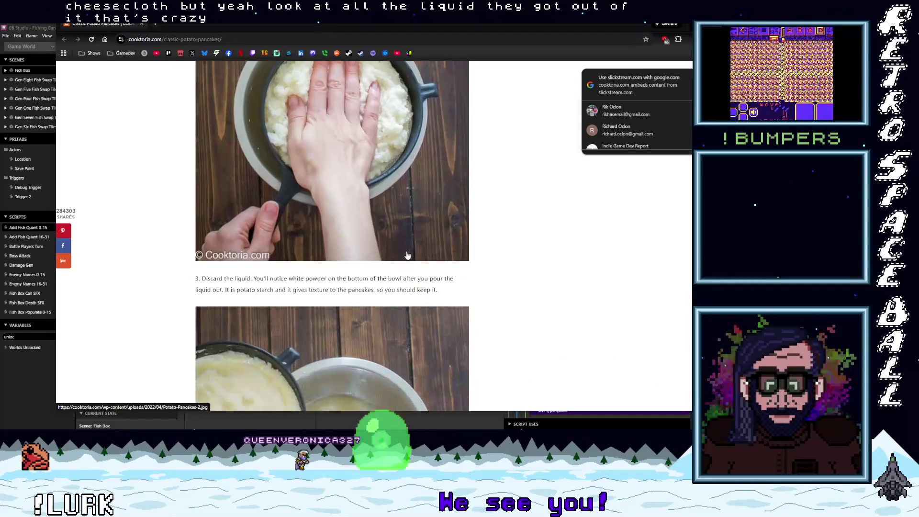
pyautogui.scroll(-3, 407, 255)
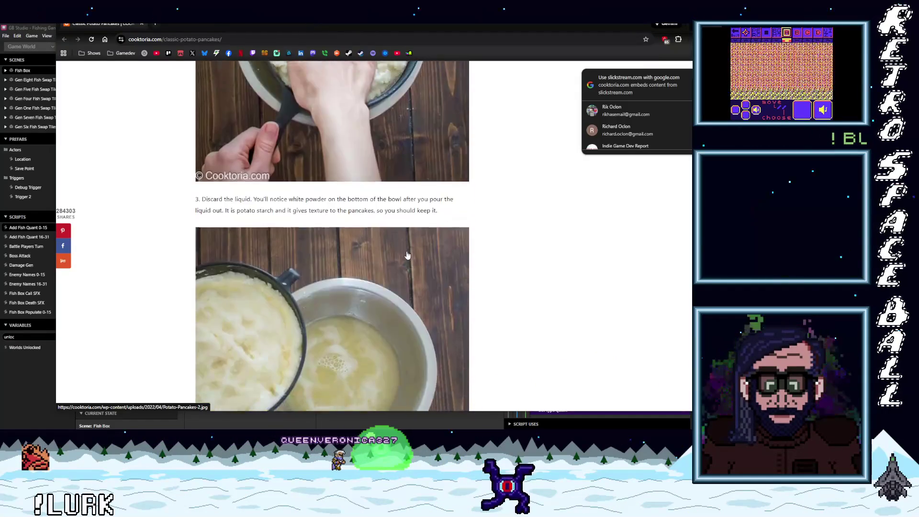
pyautogui.scroll(-6, 407, 256)
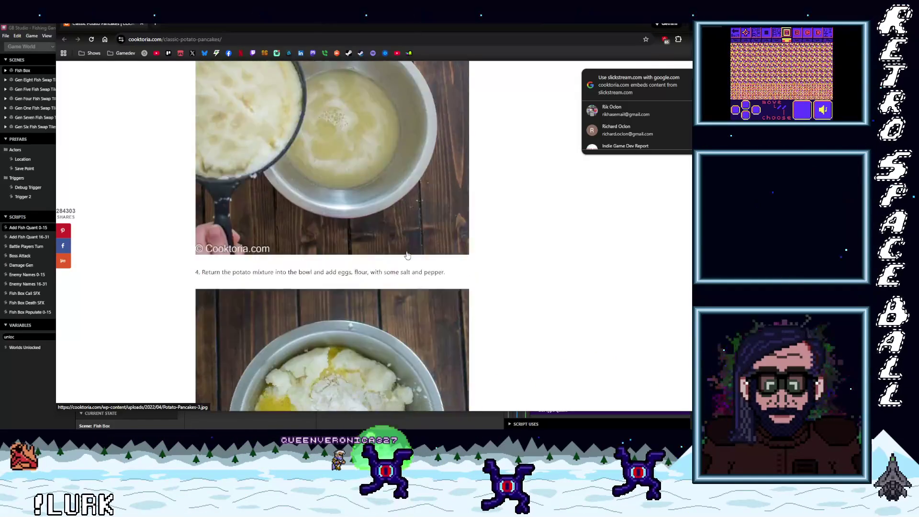
pyautogui.scroll(4, 407, 255)
pyautogui.scroll(1, 407, 255)
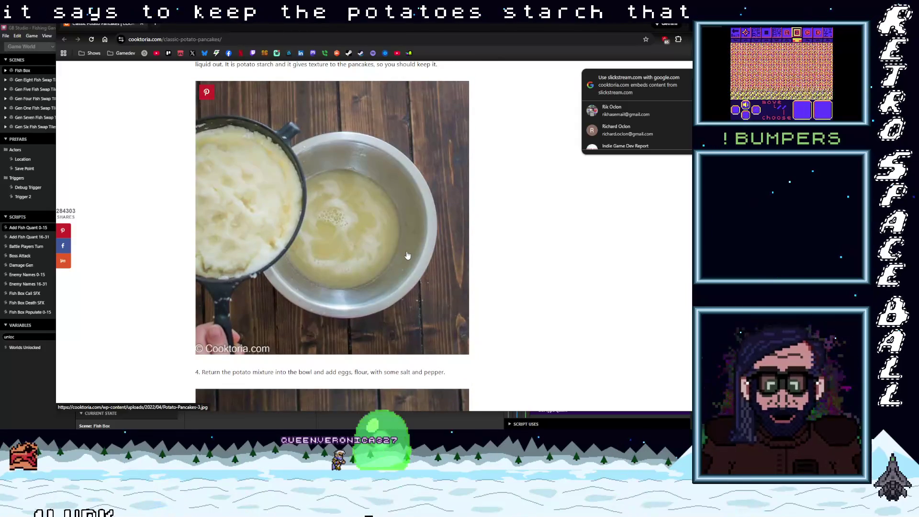
pyautogui.scroll(-4, 408, 255)
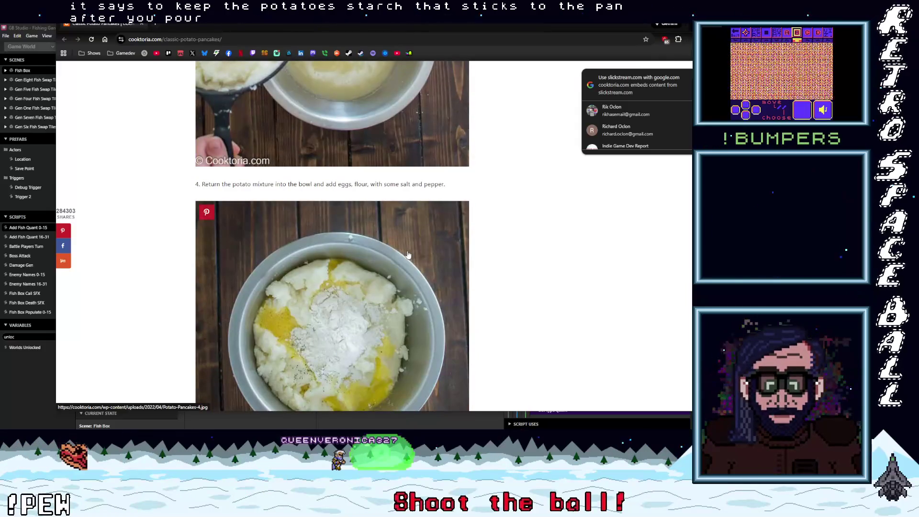
pyautogui.scroll(-2, 408, 255)
pyautogui.scroll(-7, 407, 255)
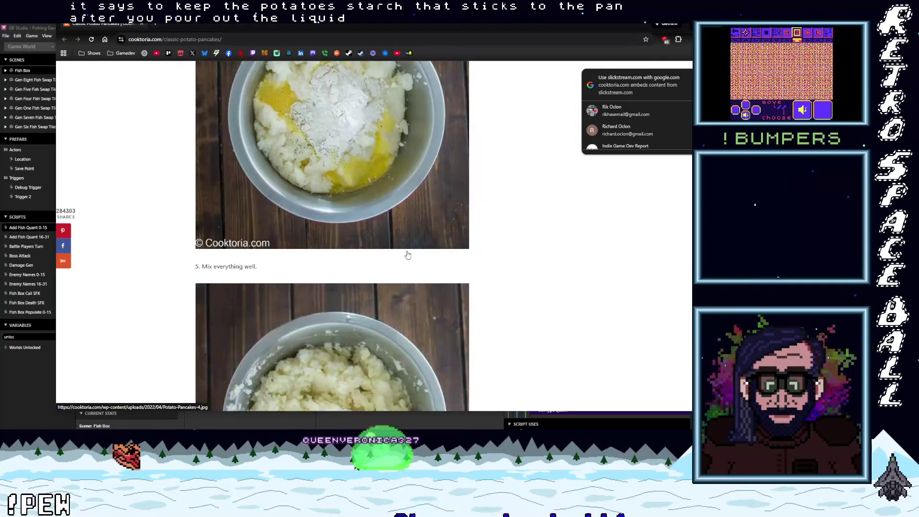
pyautogui.scroll(-5, 408, 255)
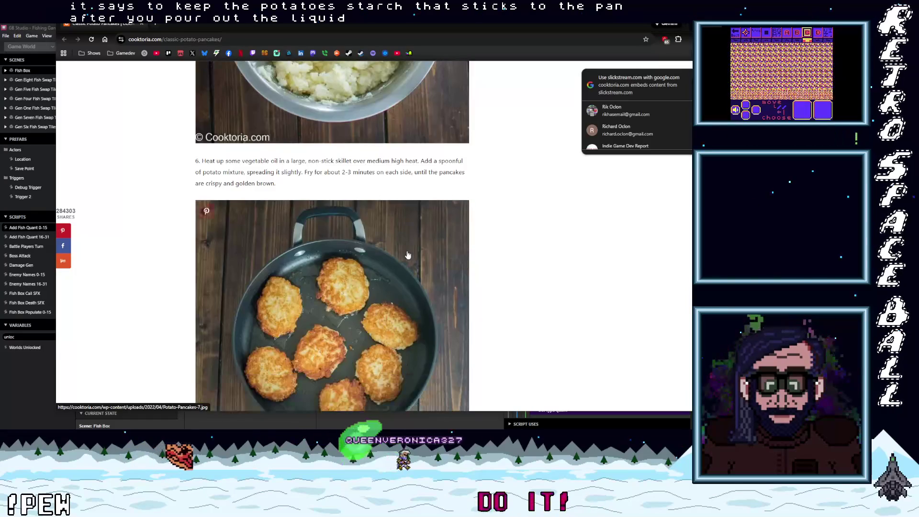
pyautogui.scroll(-2, 408, 255)
pyautogui.scroll(6, 416, 257)
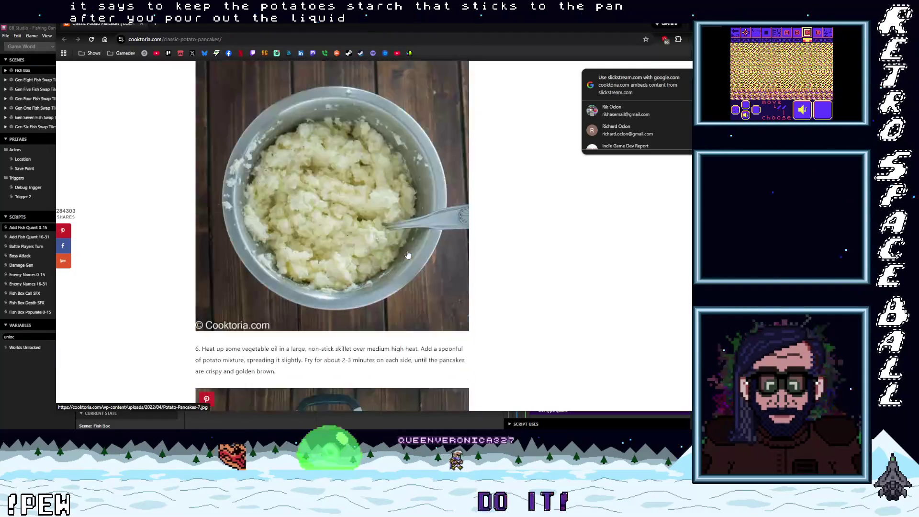
pyautogui.scroll(6, 421, 258)
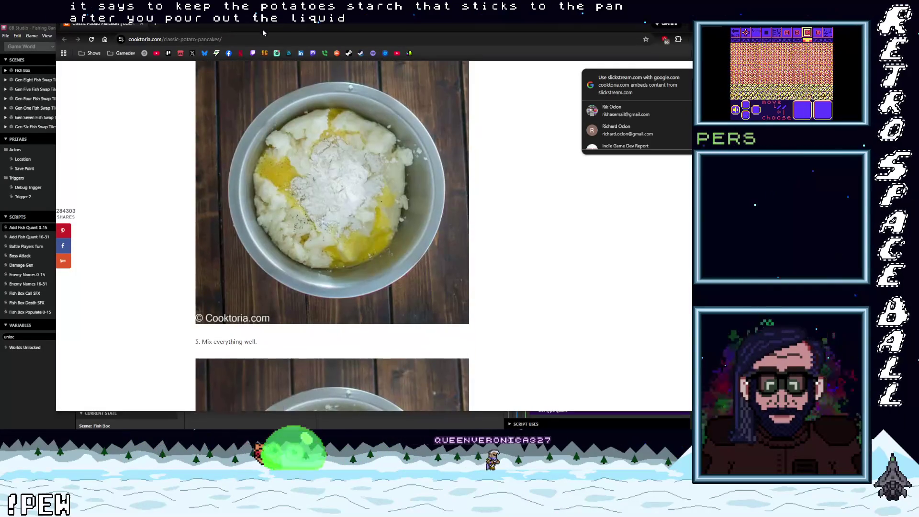
pyautogui.doubleClick(263, 28)
pyautogui.click(130, 54)
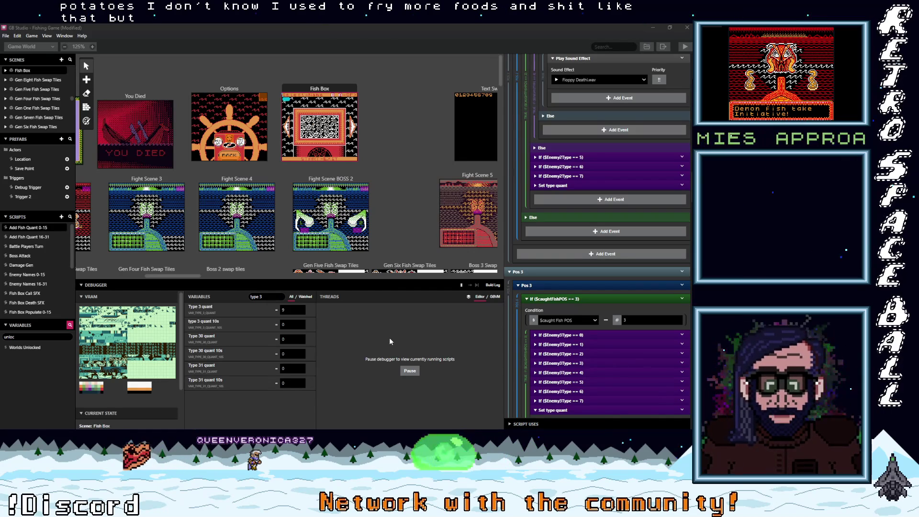
# - Scroll the GB Studio script panel to the Pos 3 block's Enemy3Type 10 branch
pyautogui.scroll(5, 585, 271)
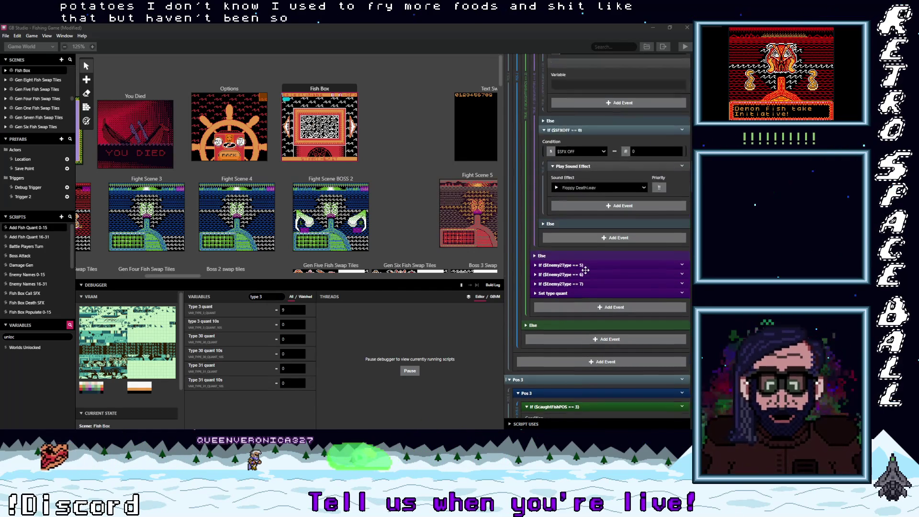
pyautogui.scroll(-9, 586, 277)
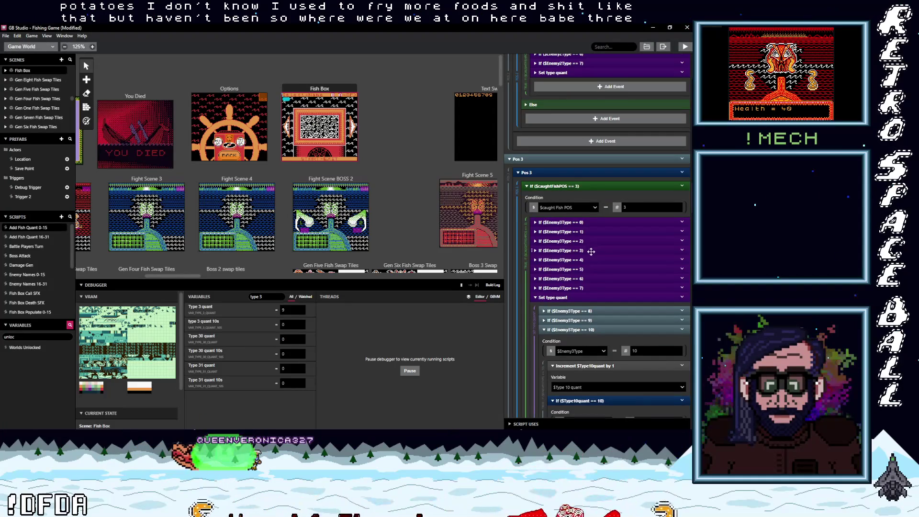
# - Expand the Pos 3 $Enemy3Type == 3 block and scroll down through its events
pyautogui.click(588, 251)
pyautogui.scroll(-5, 617, 287)
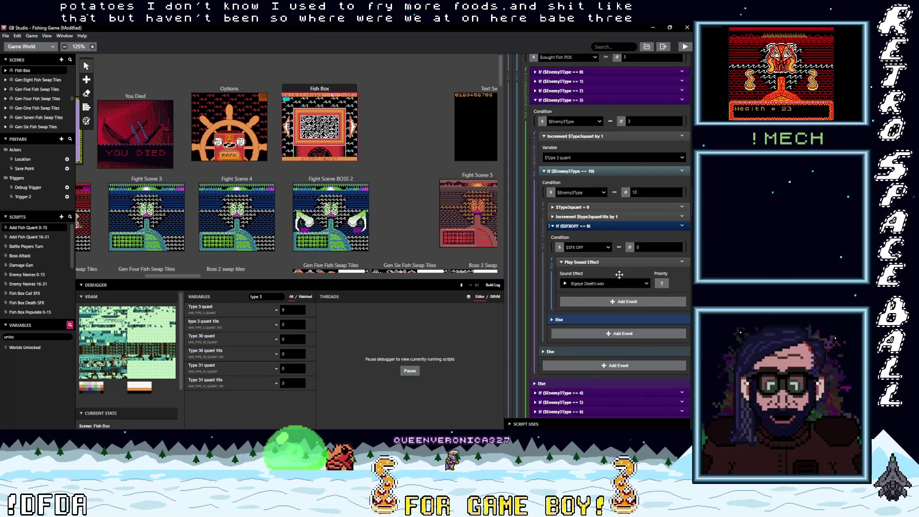
pyautogui.scroll(-15, 621, 260)
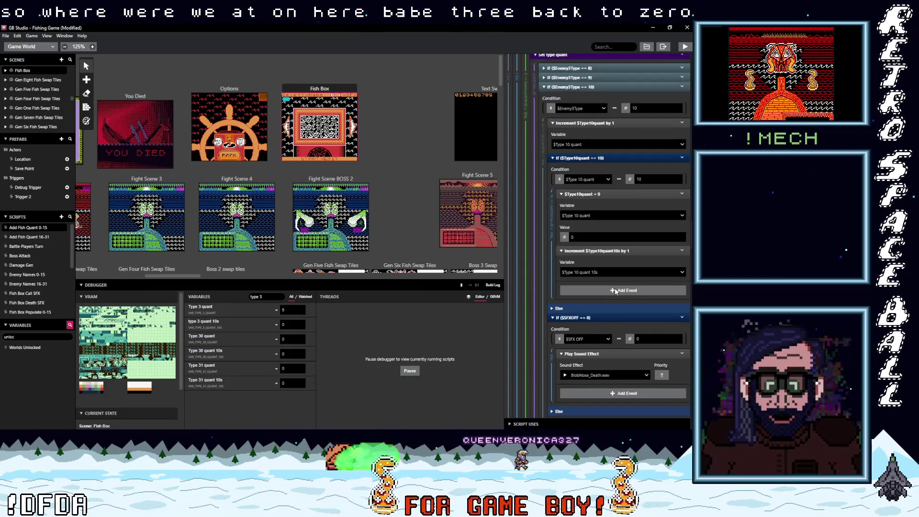
pyautogui.scroll(2, 615, 290)
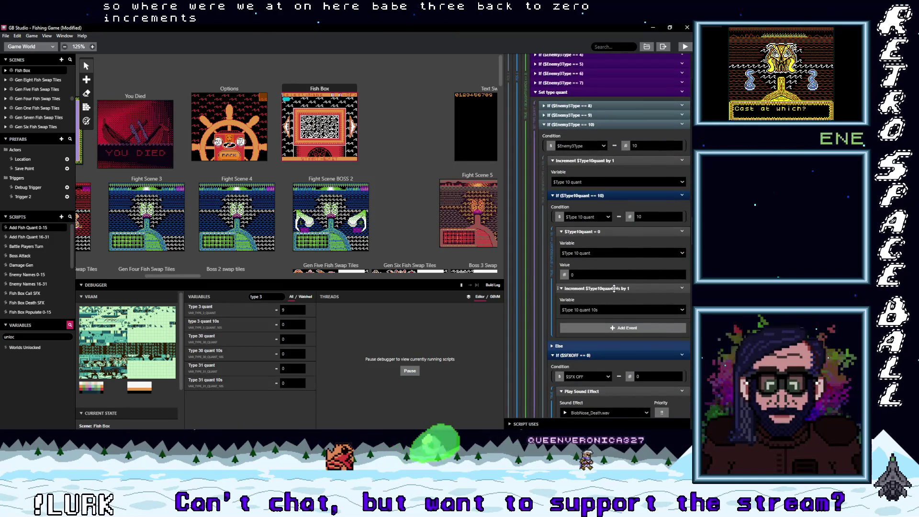
pyautogui.scroll(-10, 614, 288)
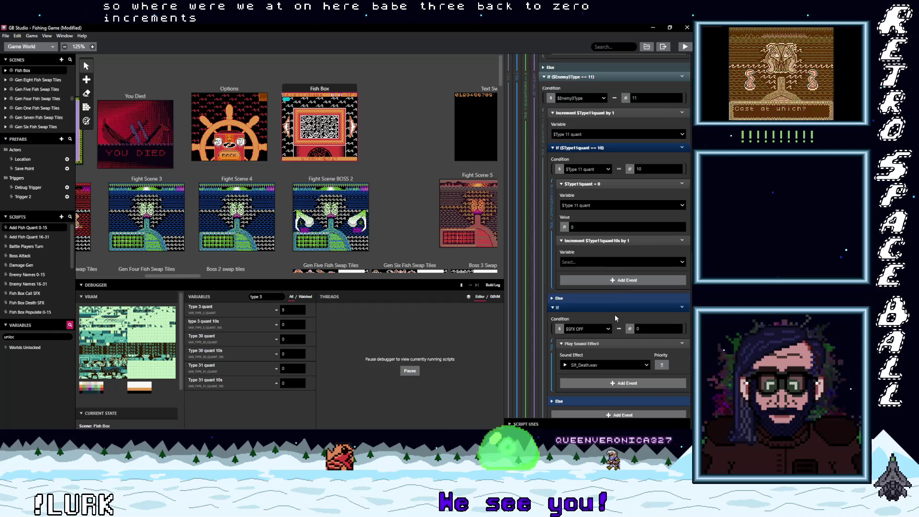
pyautogui.scroll(-10, 615, 306)
pyautogui.scroll(-10, 614, 316)
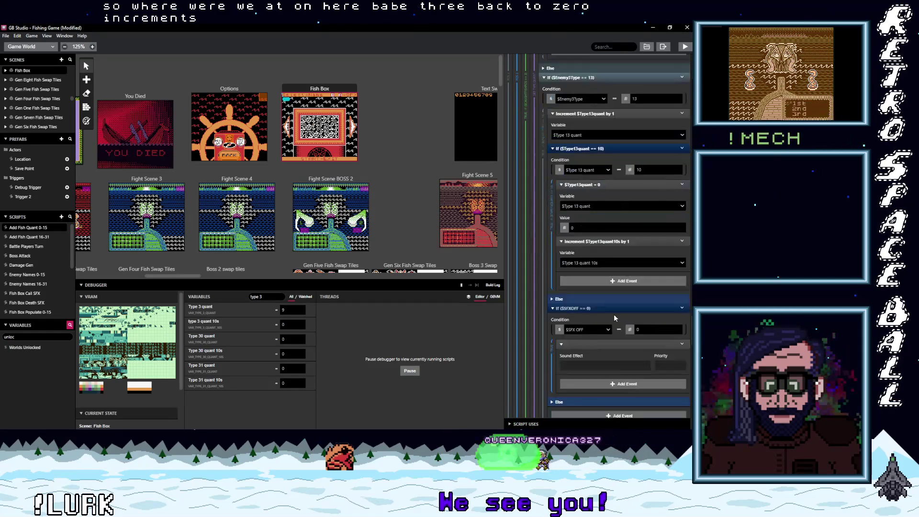
pyautogui.scroll(-10, 613, 316)
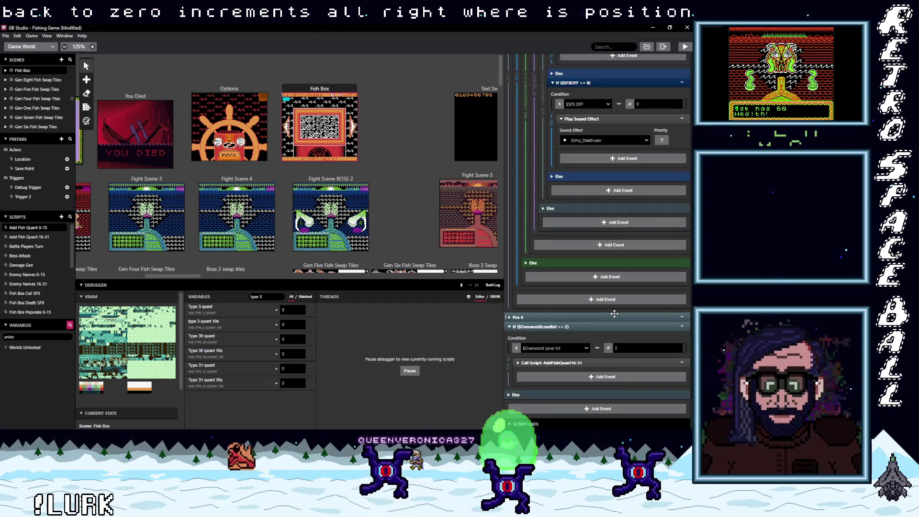
# - Expand Pos 4, its enemy type 3 branch and the nested If ($Enemy3Type == 10) check
pyautogui.click(542, 316)
pyautogui.scroll(-5, 579, 345)
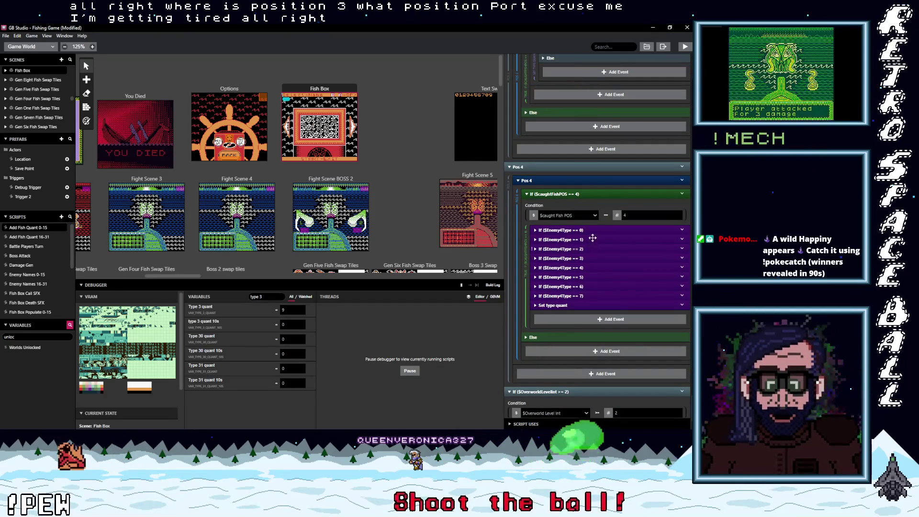
pyautogui.click(607, 259)
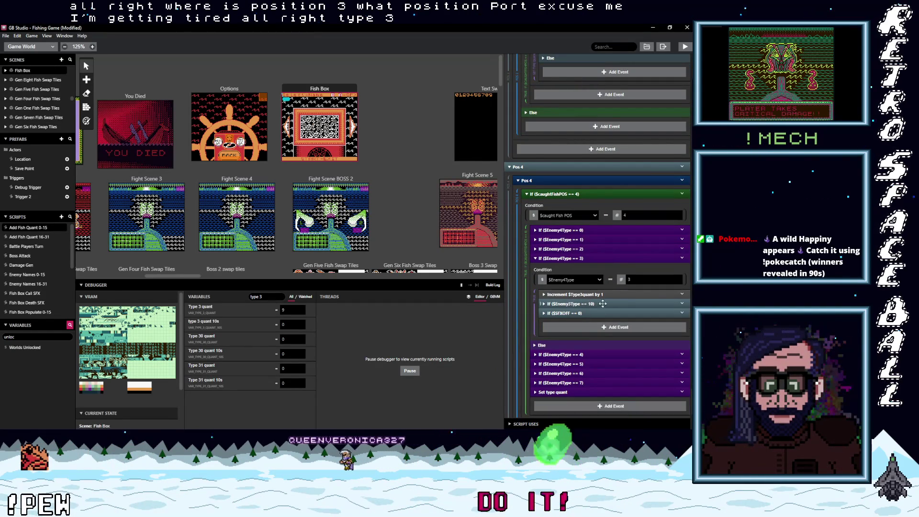
pyautogui.click(610, 304)
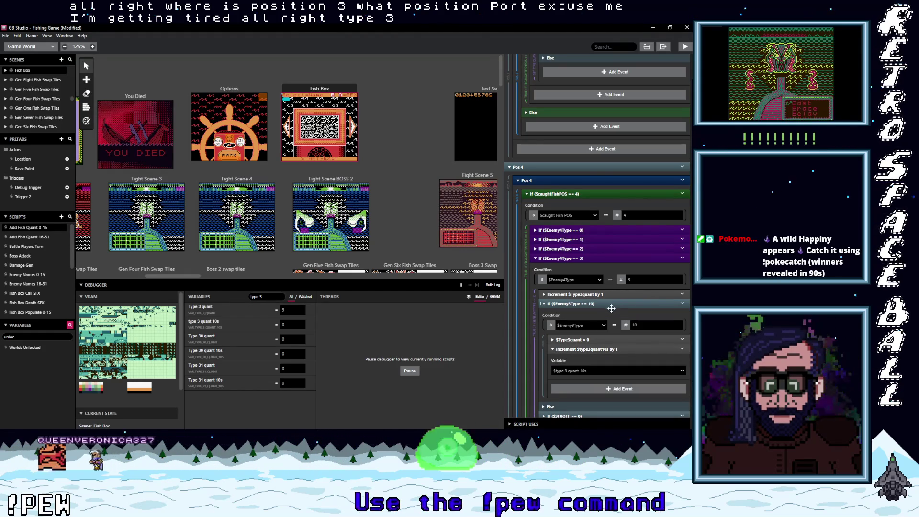
pyautogui.scroll(-1, 587, 315)
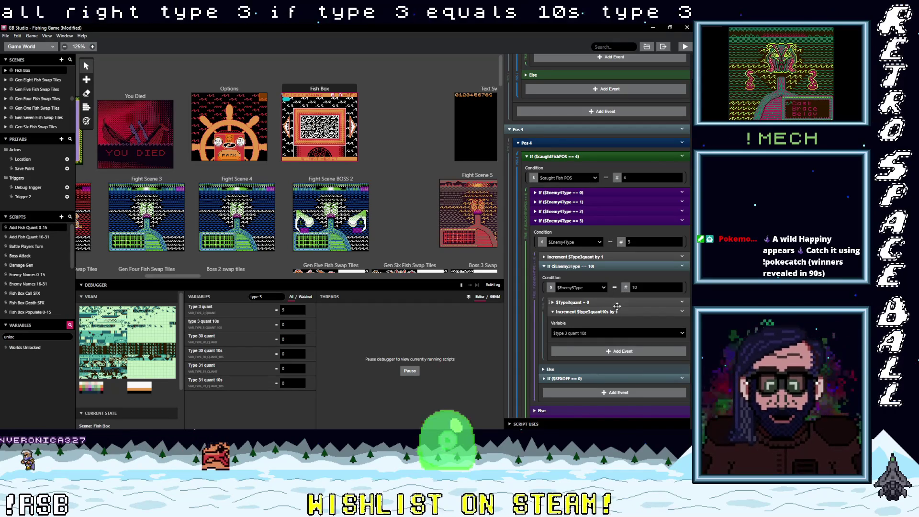
pyautogui.scroll(-3, 602, 320)
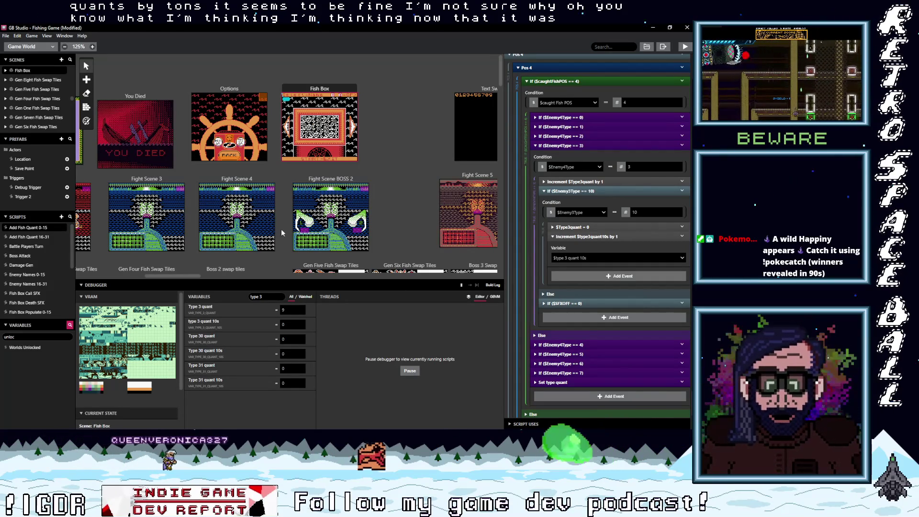
# - Open Add Fish Quant 16-31, scroll its Pos 1 and Pos 2 events, and collapse Set type quant
pyautogui.click(40, 236)
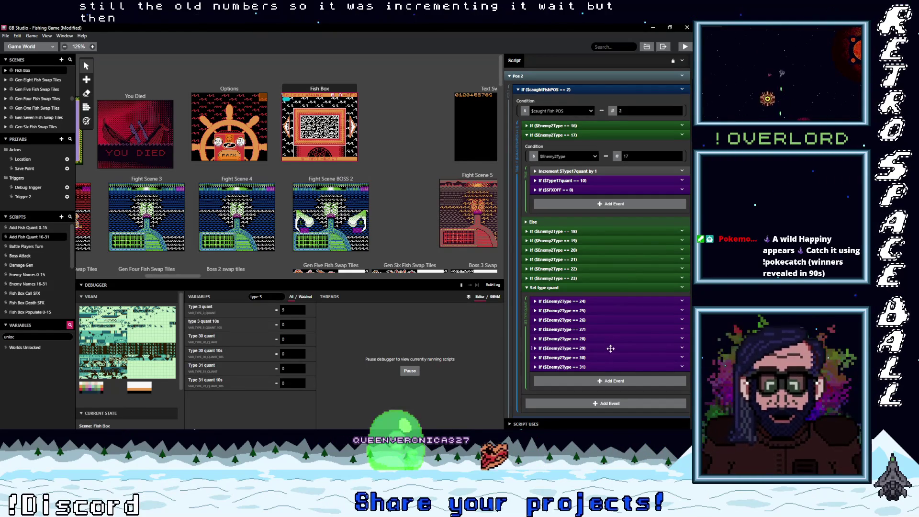
pyautogui.scroll(2, 610, 349)
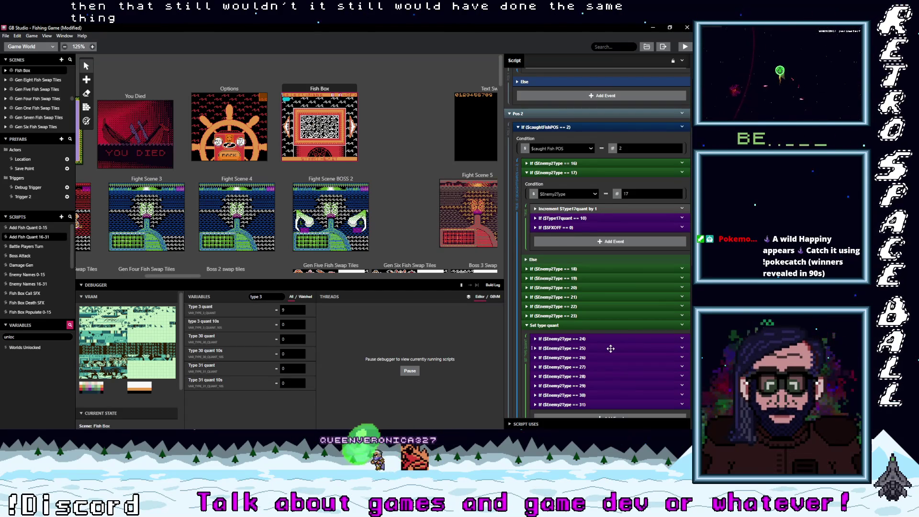
pyautogui.scroll(8, 610, 349)
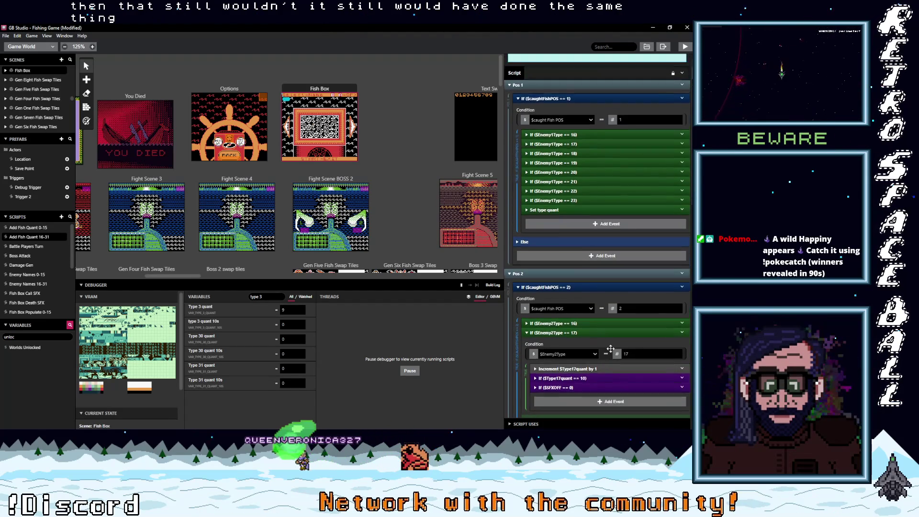
pyautogui.scroll(2, 610, 348)
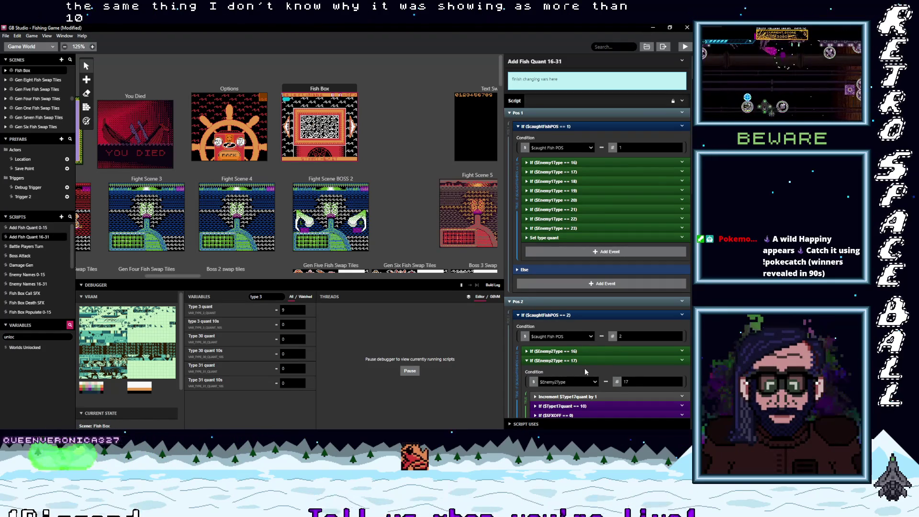
pyautogui.scroll(-3, 585, 368)
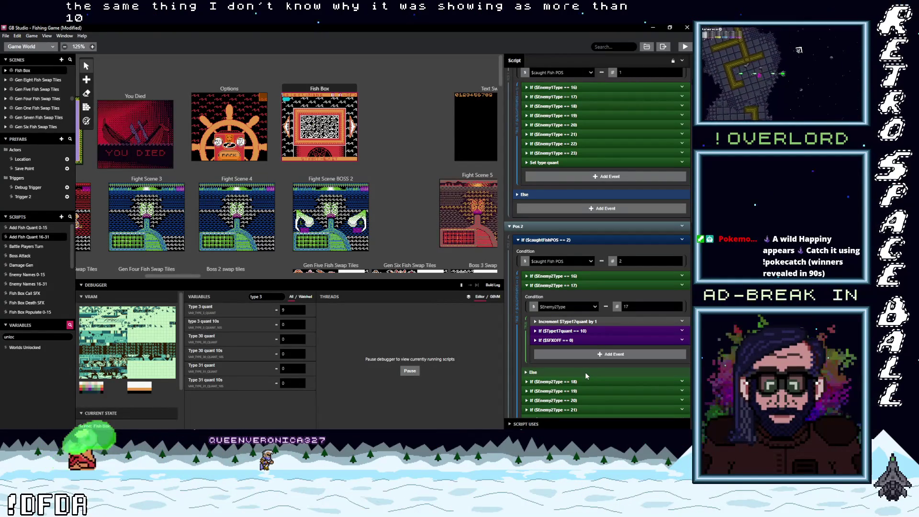
pyautogui.scroll(-10, 624, 283)
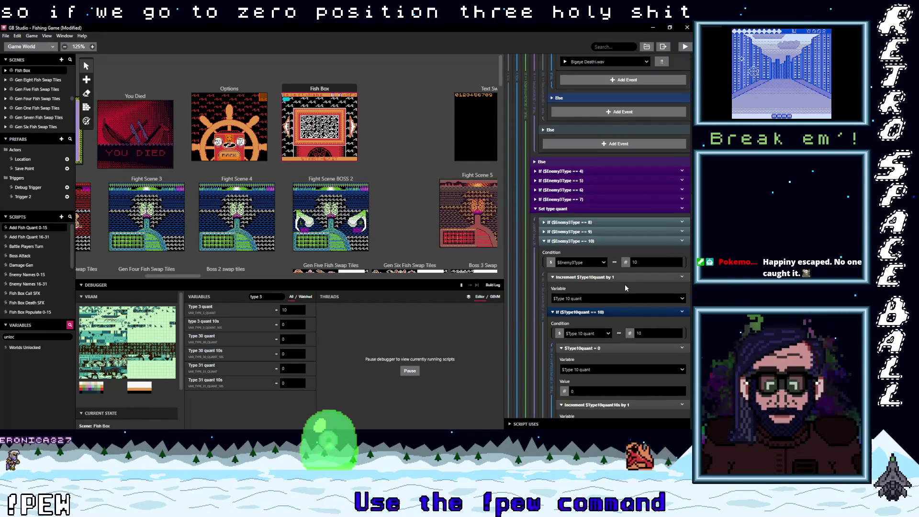
pyautogui.click(559, 209)
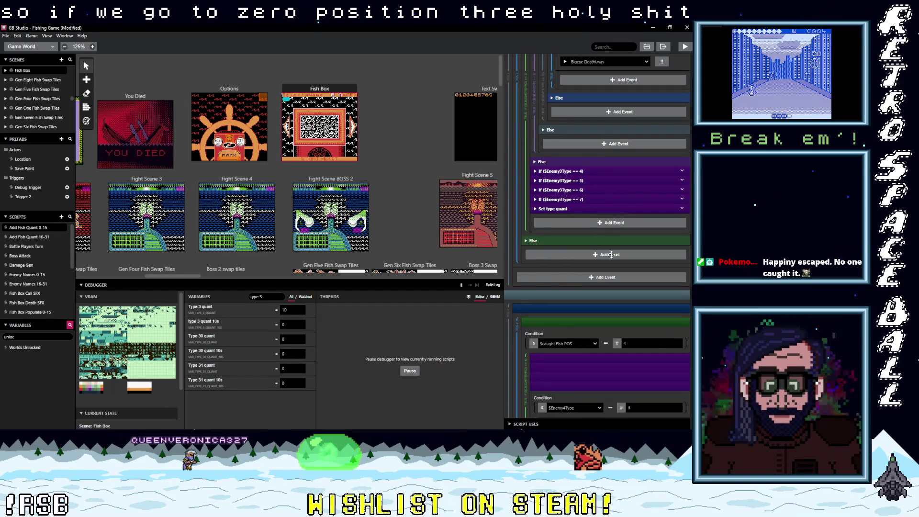
# - Inspect the $Type3quant = 0 event and which variable the tens increment uses
pyautogui.scroll(3, 607, 247)
pyautogui.scroll(2, 616, 245)
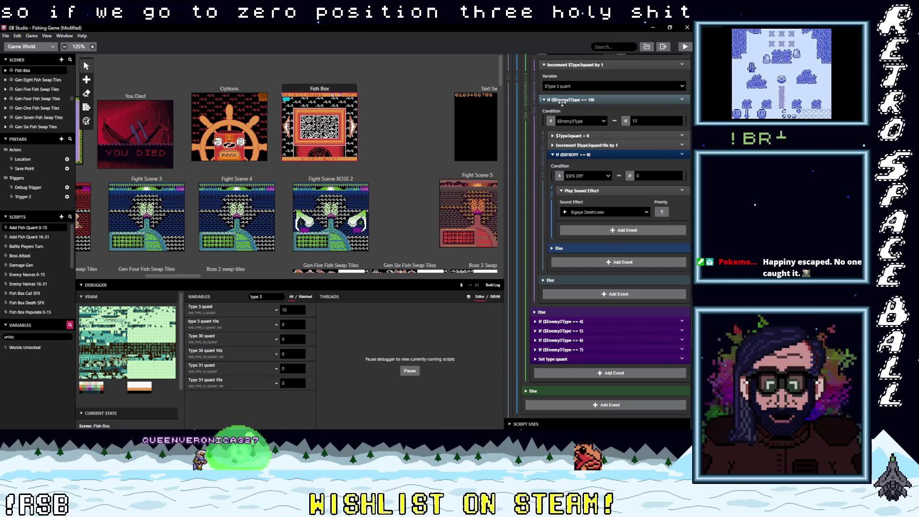
pyautogui.click(597, 137)
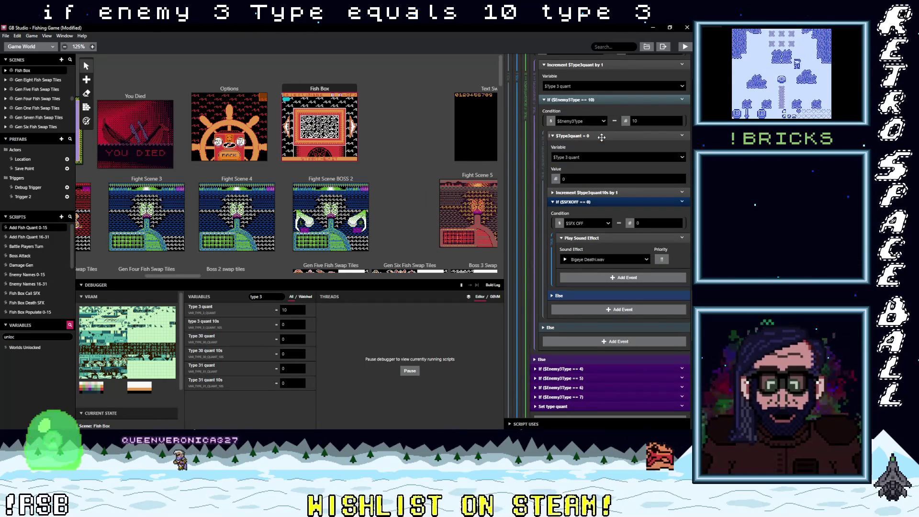
pyautogui.click(604, 137)
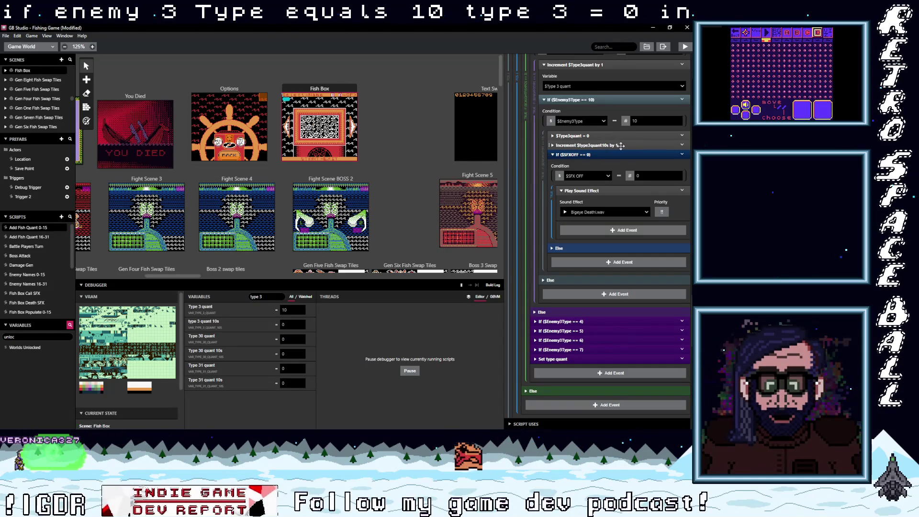
pyautogui.click(627, 145)
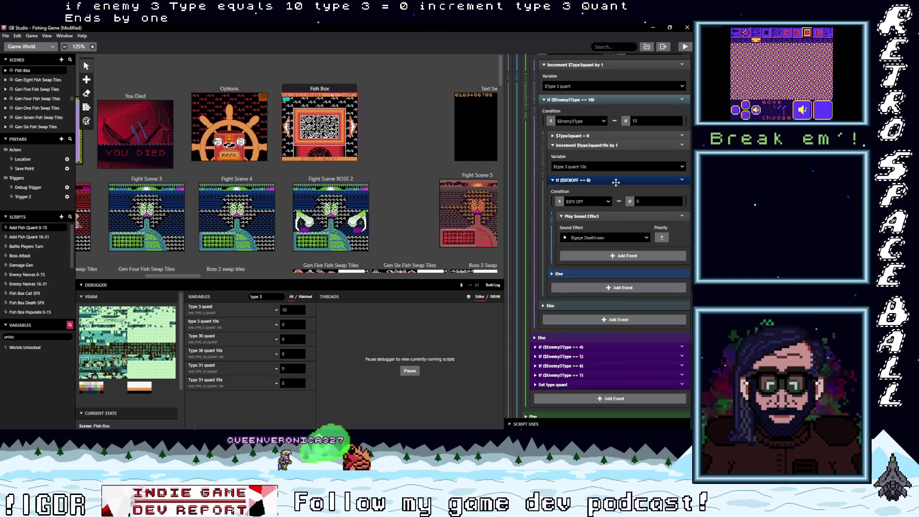
pyautogui.scroll(3, 612, 220)
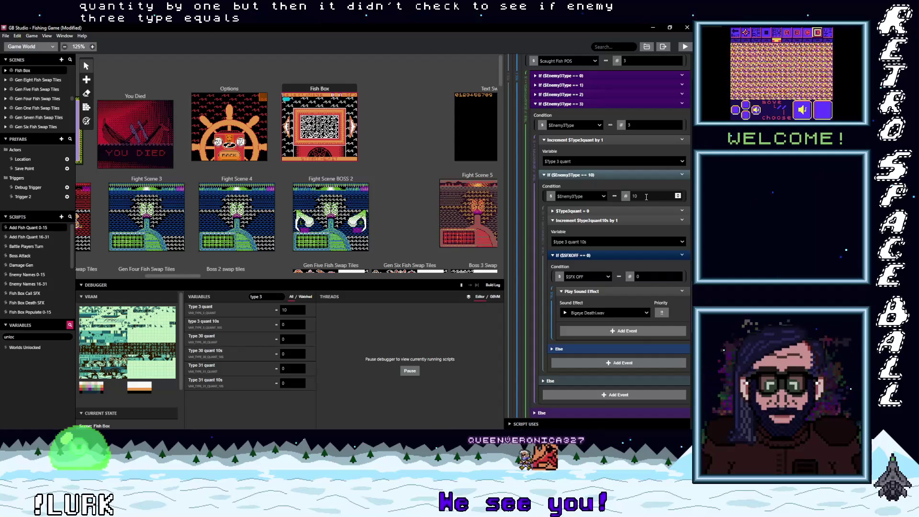
# - Open the variable choices for the If ($Enemy3Type == 10) condition
pyautogui.click(578, 200)
pyautogui.click(580, 200)
pyautogui.click(581, 199)
pyautogui.click(583, 199)
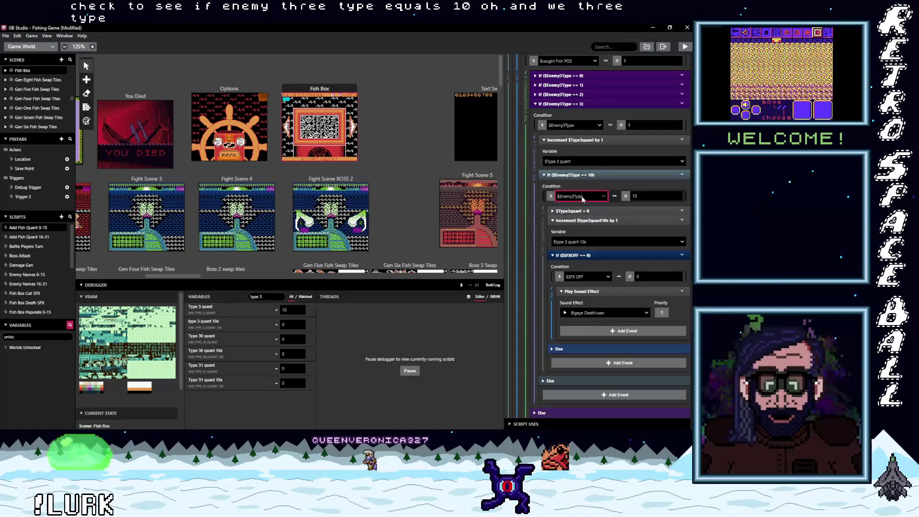
pyautogui.click(582, 199)
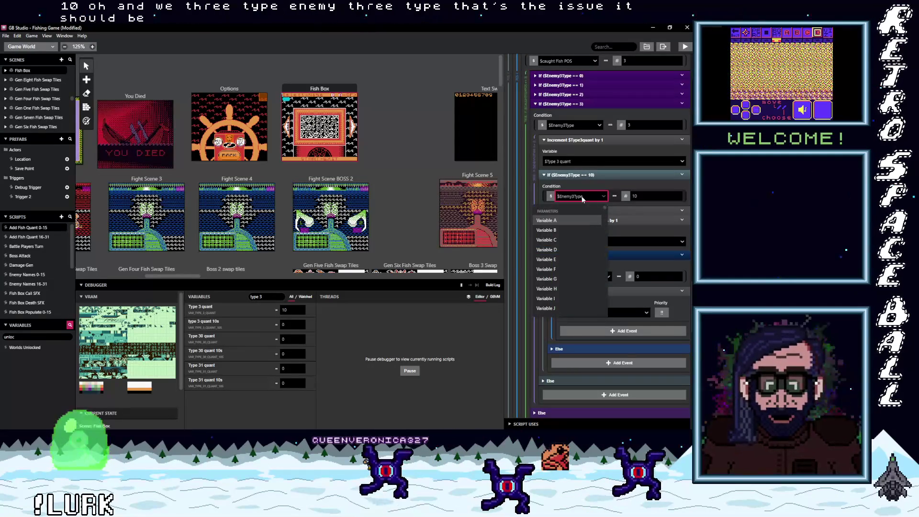
# - Switch the Pos 3 rollover condition to test $Type 3 quant instead of $Enemy3Type
pyautogui.click(583, 199)
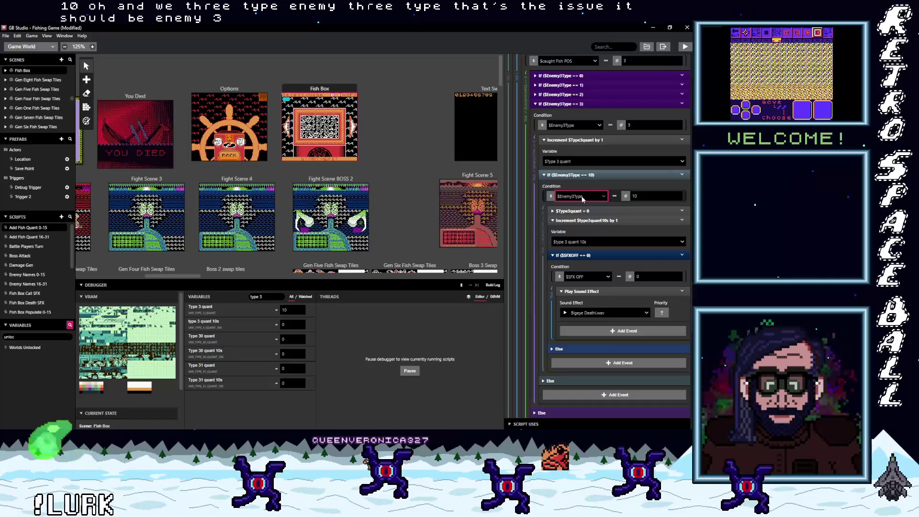
pyautogui.click(583, 199)
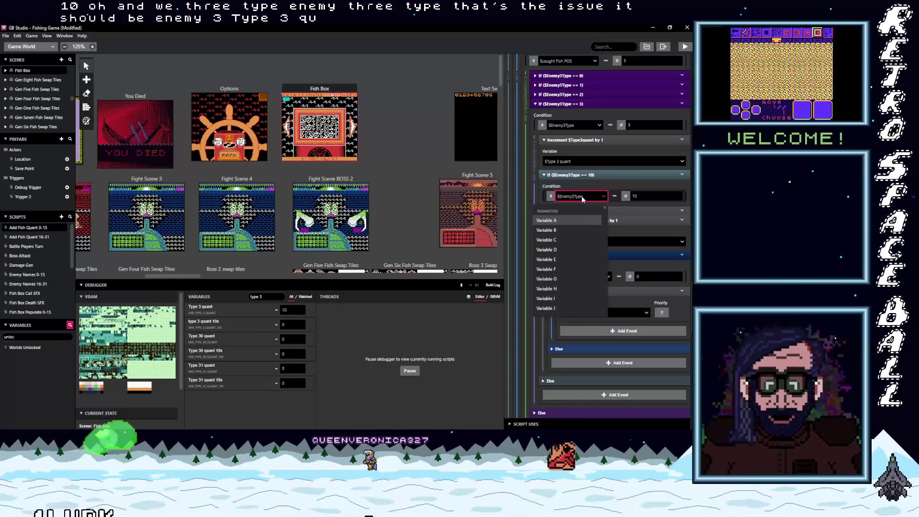
pyautogui.write('type 3')
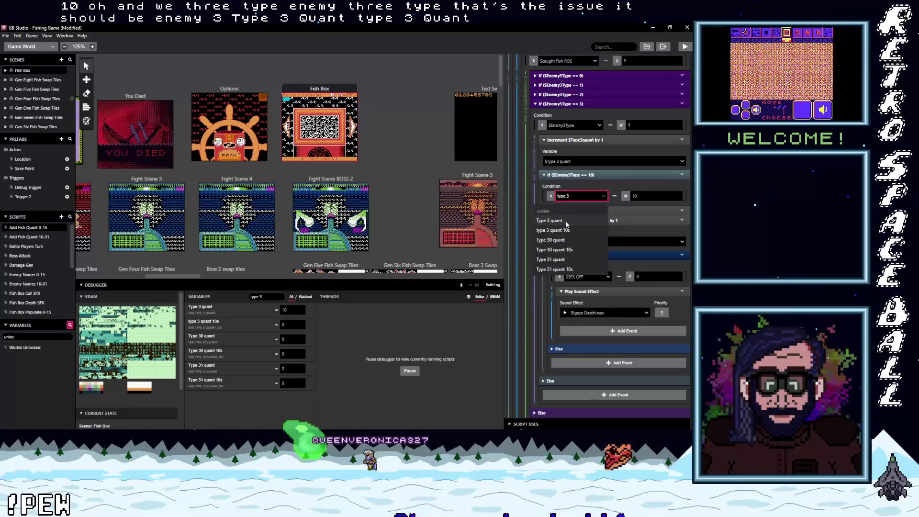
pyautogui.click(589, 221)
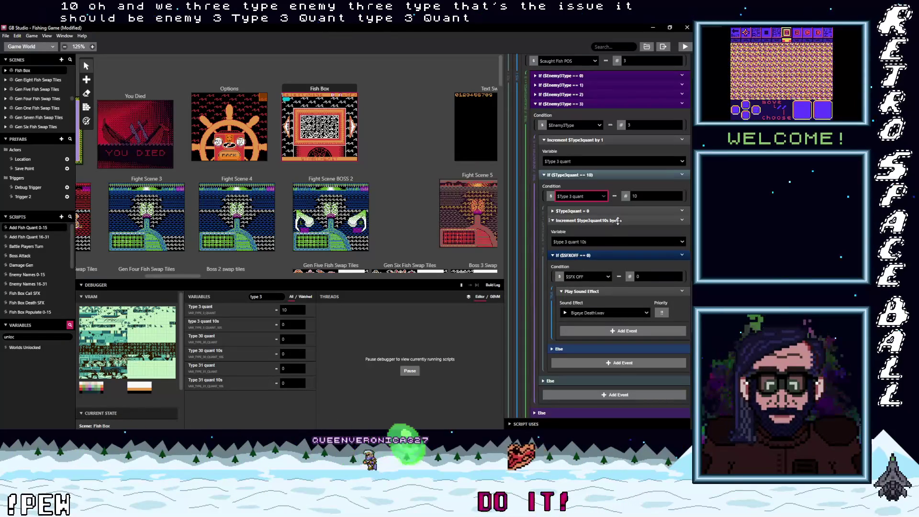
# - Expand and then collapse the If ($Enemy3Type == 4) branch
pyautogui.scroll(-5, 601, 262)
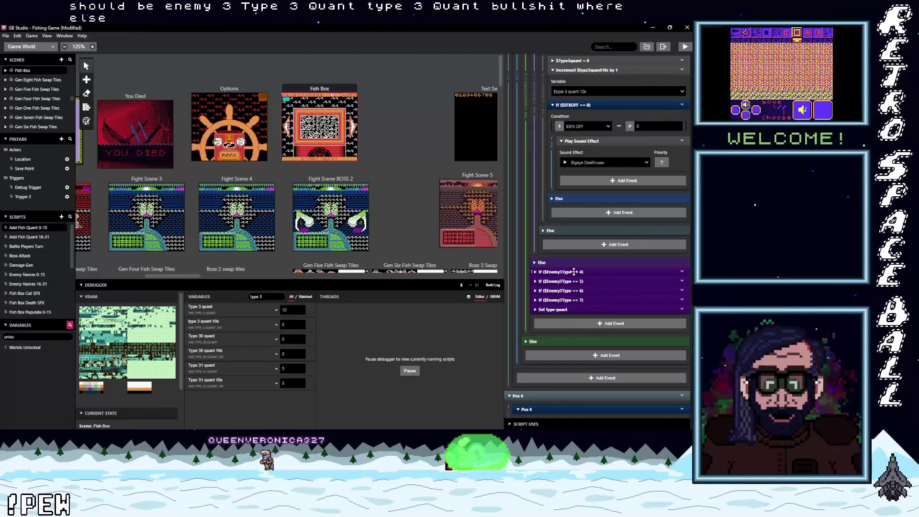
pyautogui.click(573, 271)
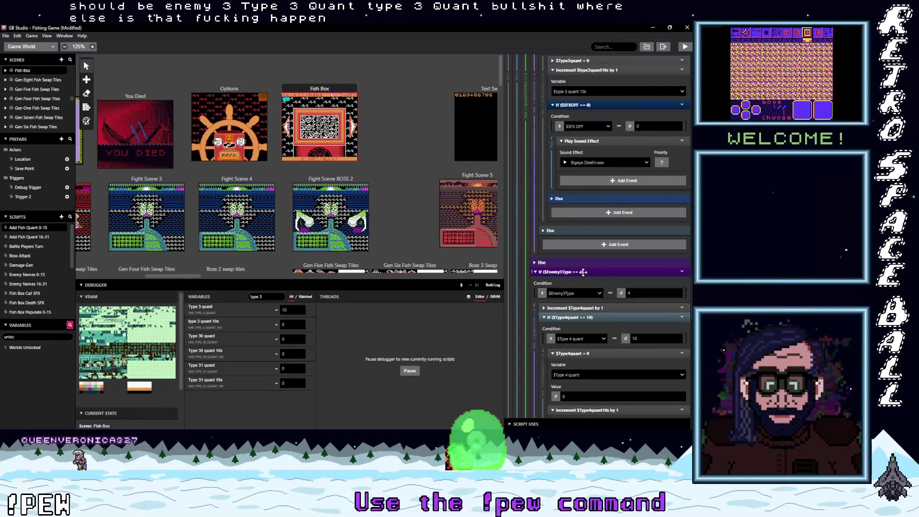
pyautogui.click(582, 272)
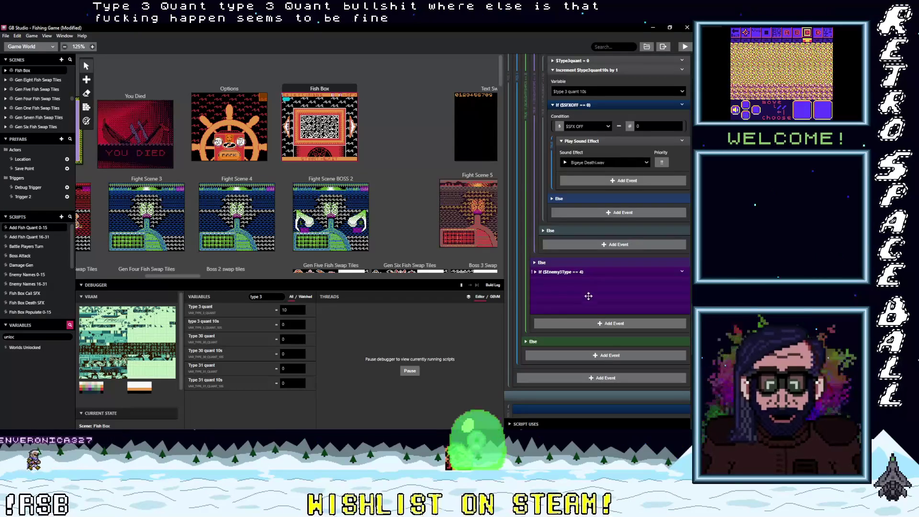
pyautogui.scroll(-5, 587, 302)
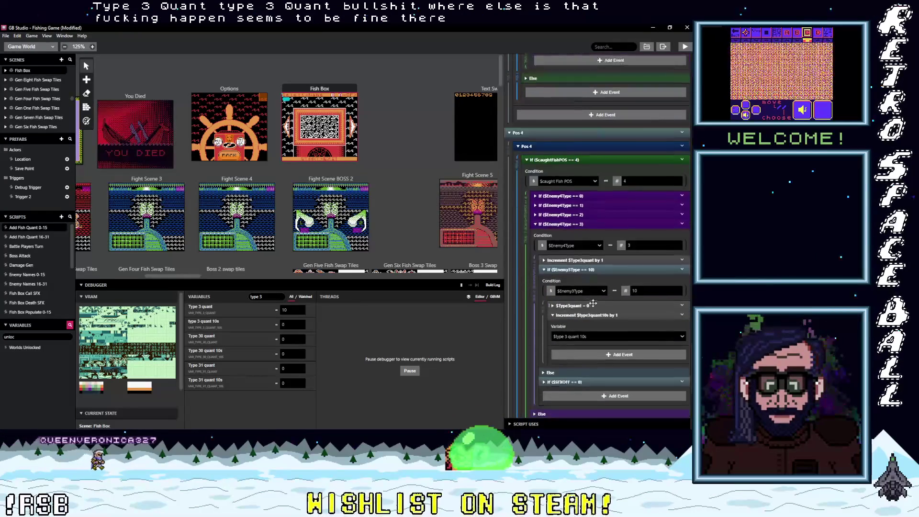
# - Change the first rollover check's variable to $Type 3 quant by searching 'type 3'
pyautogui.click(576, 292)
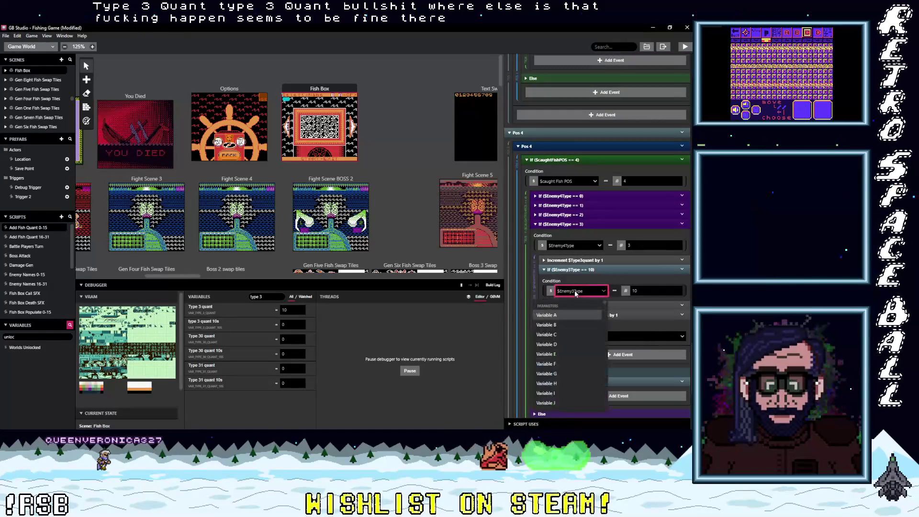
pyautogui.write('type')
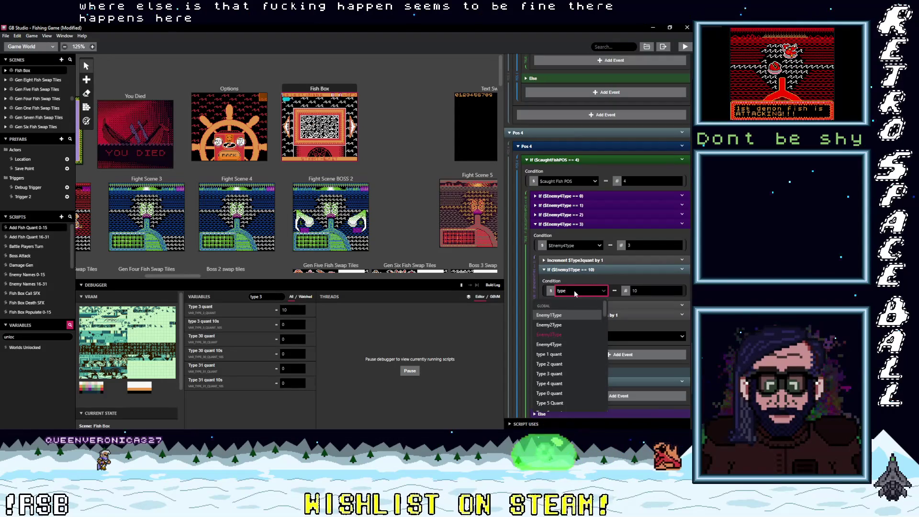
pyautogui.write(' 3')
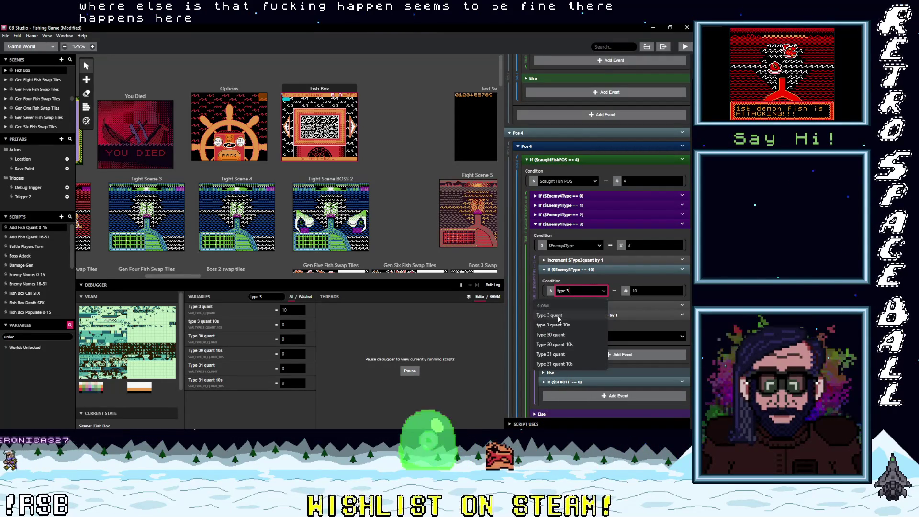
pyautogui.press('Return')
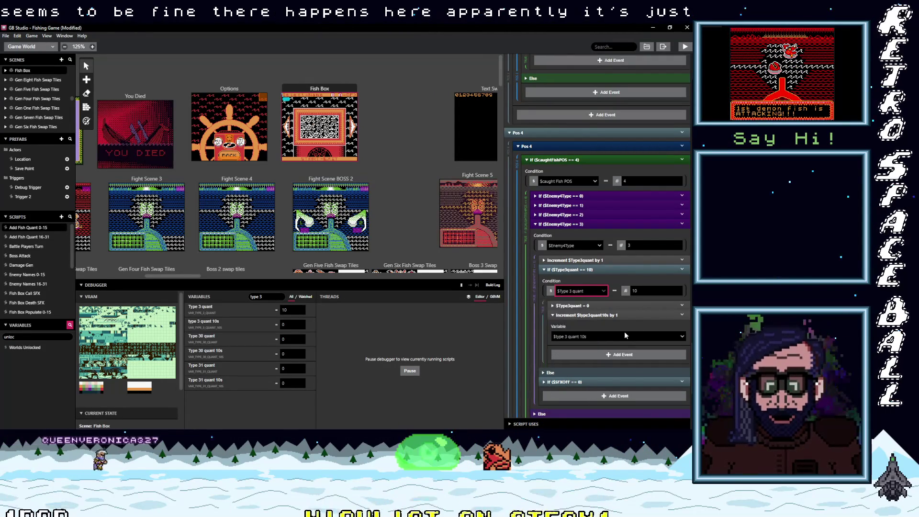
pyautogui.scroll(-2, 622, 332)
pyautogui.scroll(-3, 614, 338)
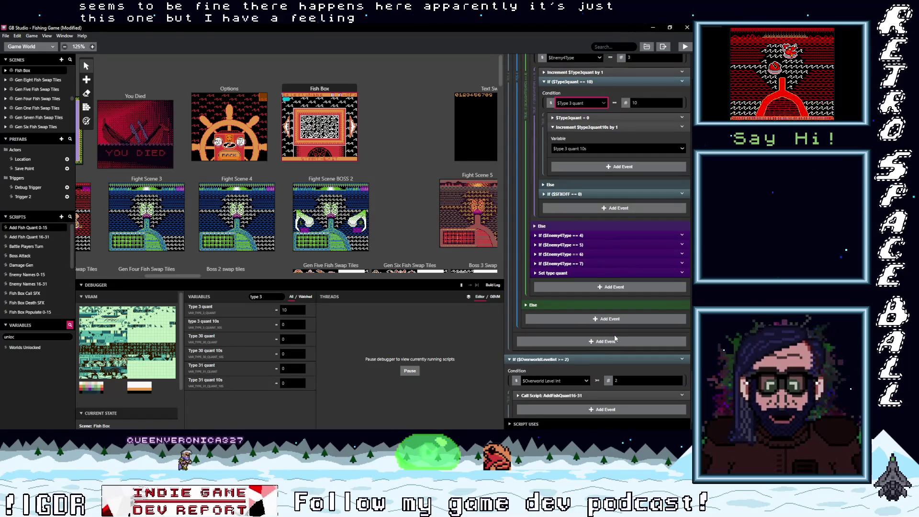
pyautogui.scroll(-1, 614, 337)
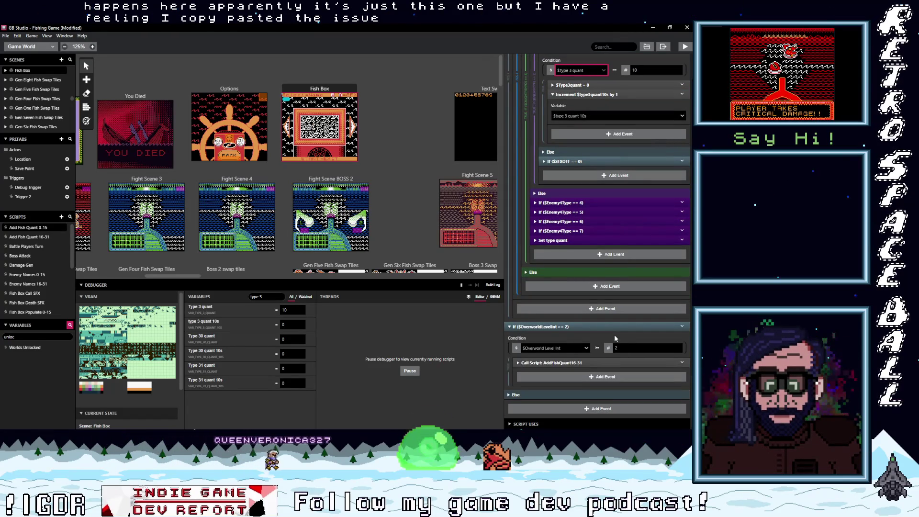
pyautogui.scroll(10, 613, 334)
pyautogui.scroll(10, 615, 343)
pyautogui.scroll(5, 615, 344)
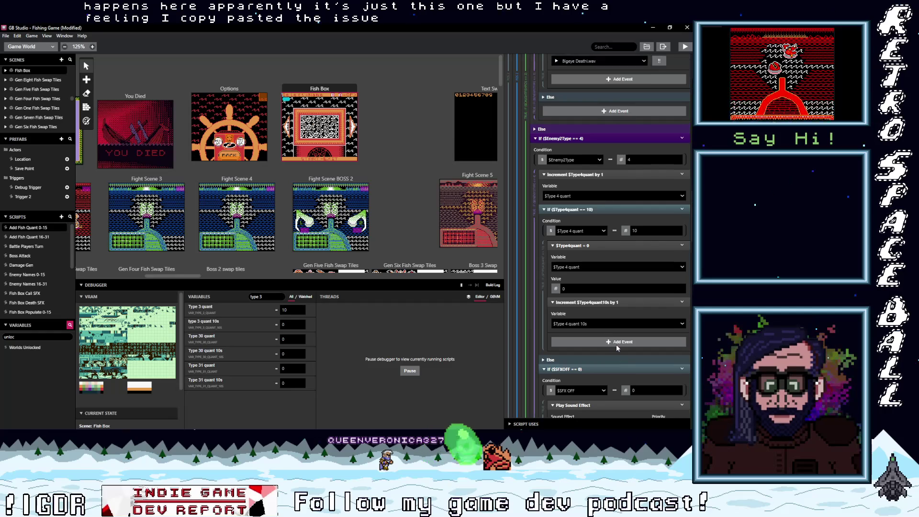
pyautogui.scroll(8, 616, 344)
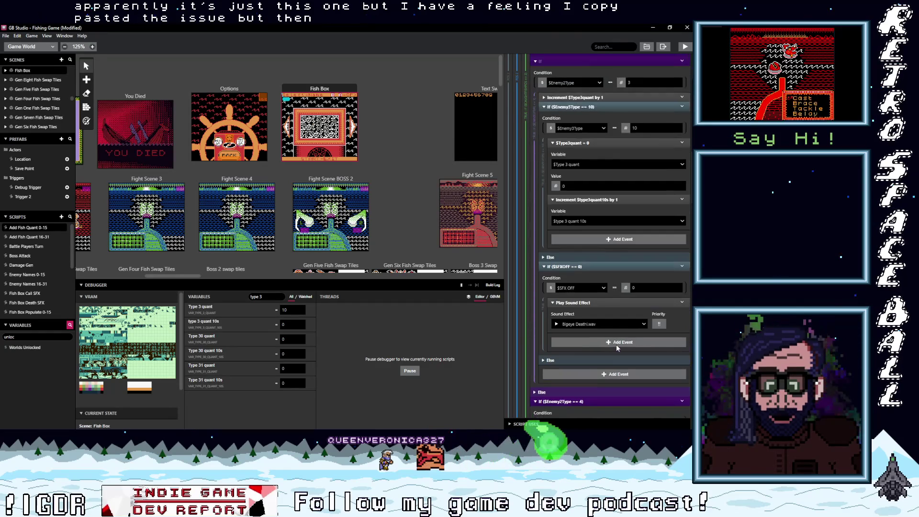
pyautogui.scroll(1, 572, 168)
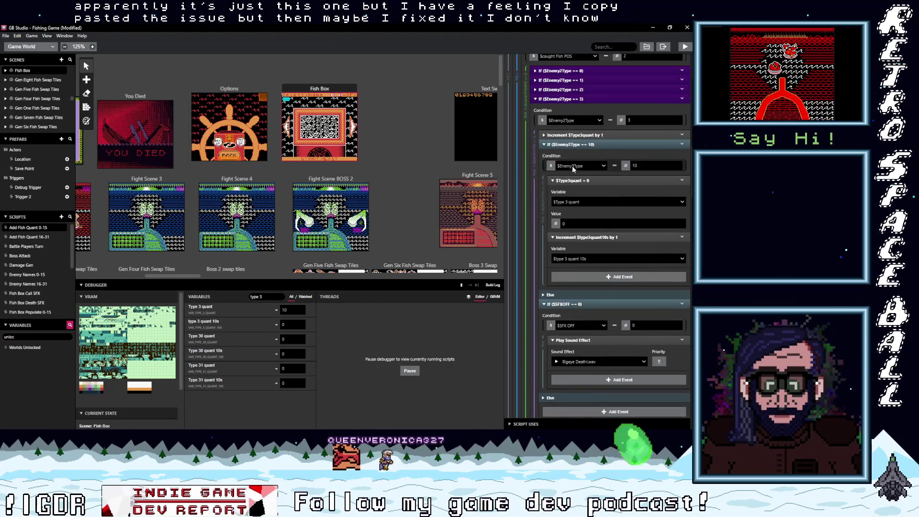
# - Switch the next If ($Enemy3Type == 10) condition to $Type 3 quant as well
pyautogui.click(572, 165)
pyautogui.write('type 3')
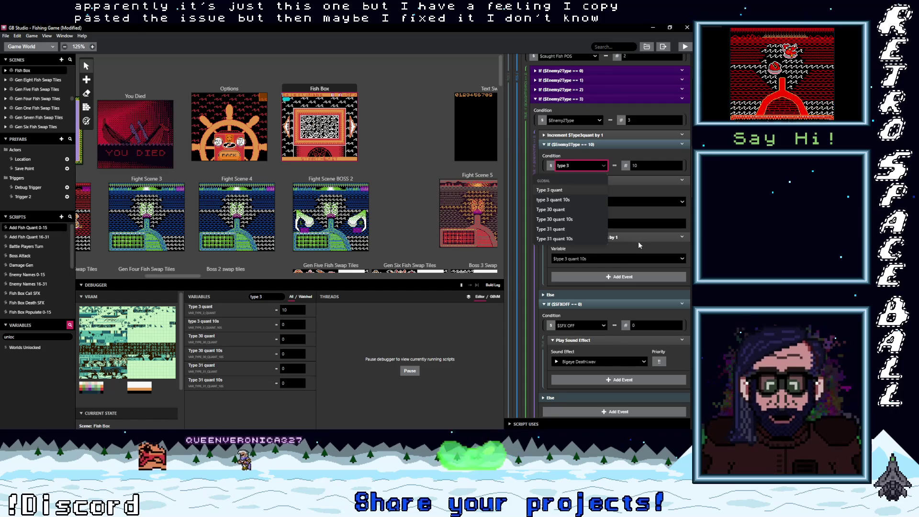
pyautogui.press('Return')
pyautogui.scroll(2, 623, 291)
pyautogui.scroll(8, 623, 296)
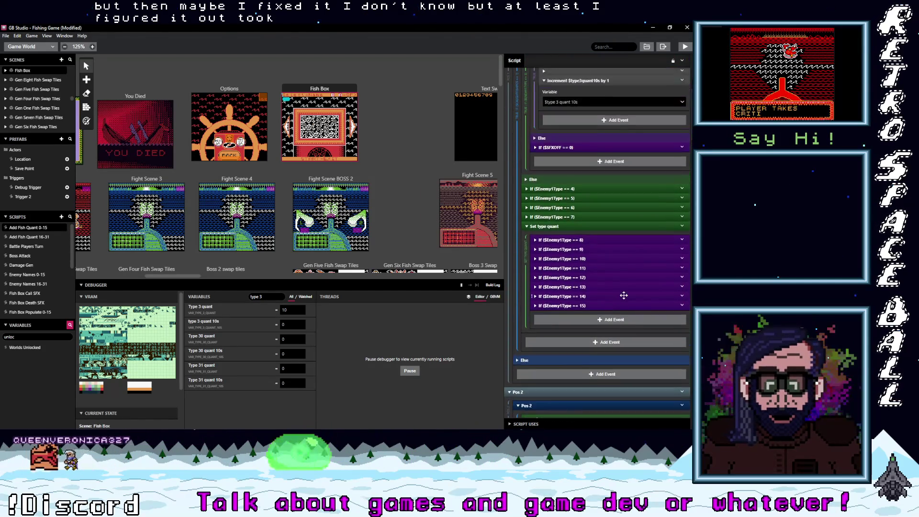
pyautogui.scroll(2, 623, 295)
pyautogui.scroll(2, 623, 296)
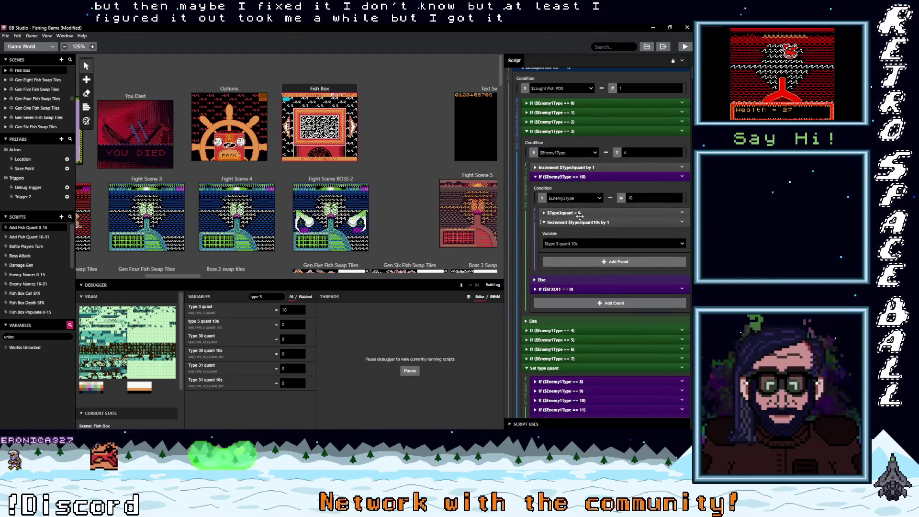
# - Set the Enemy1 branch's rollover check to compare $Type 3 quant
pyautogui.click(568, 199)
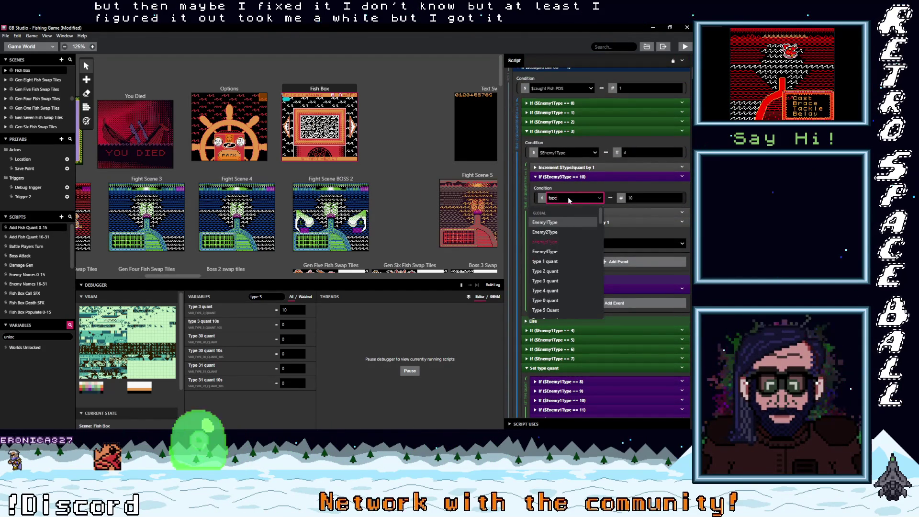
pyautogui.write(' 3')
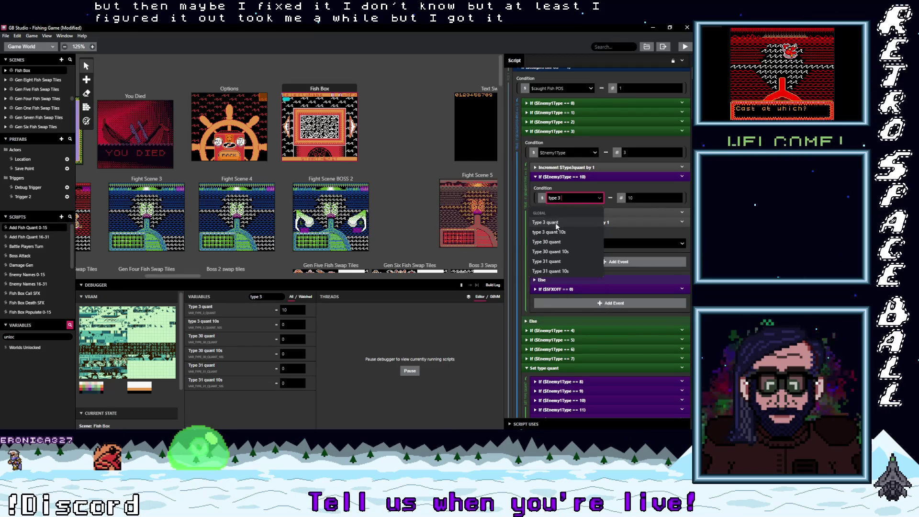
pyautogui.press('Return')
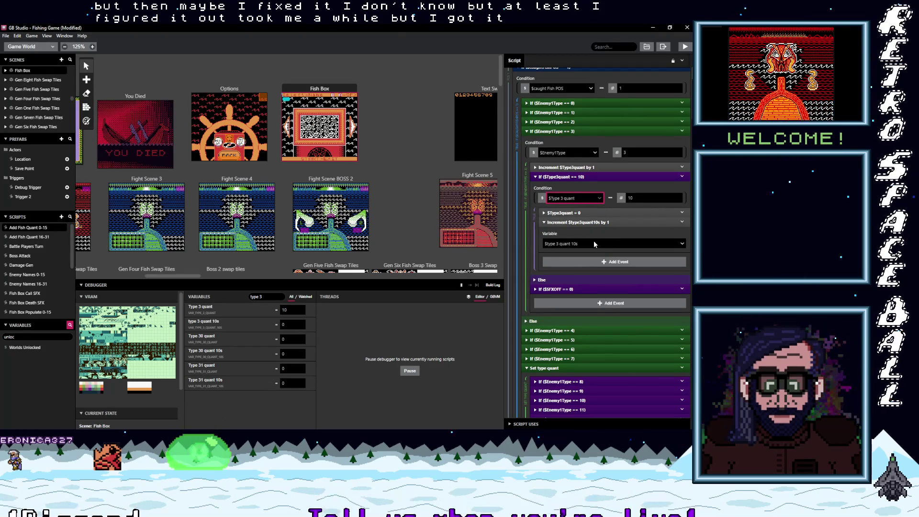
pyautogui.scroll(2, 593, 240)
pyautogui.scroll(-6, 588, 245)
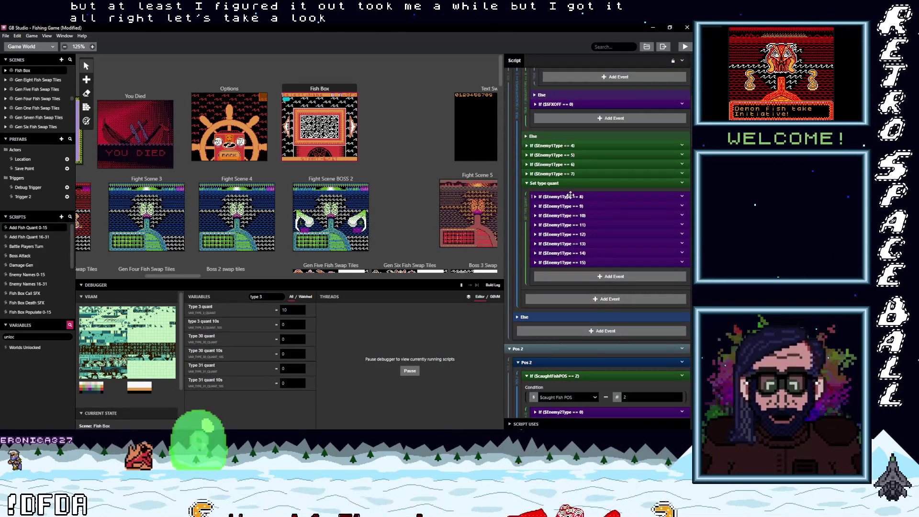
# - Expand the Enemy1Type equals 11 branch and scroll down through the script
pyautogui.click(567, 223)
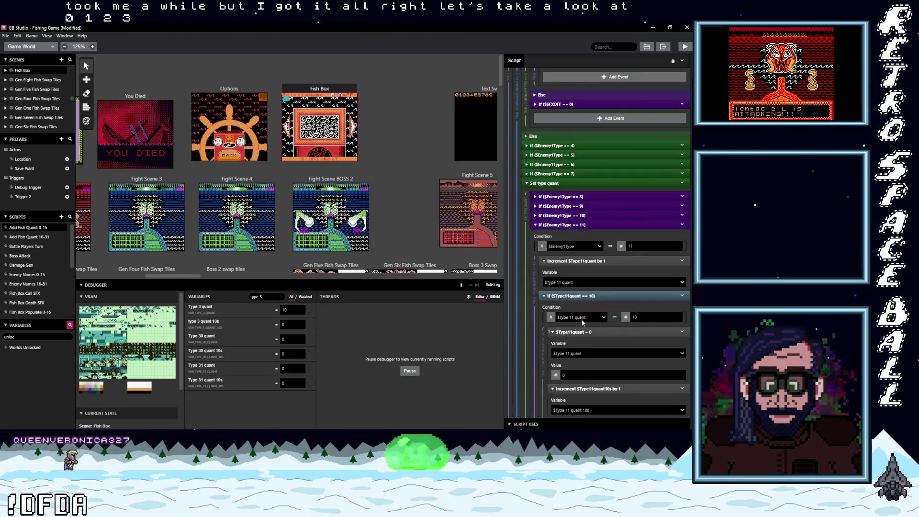
pyautogui.scroll(-1, 589, 316)
pyautogui.scroll(-2, 597, 304)
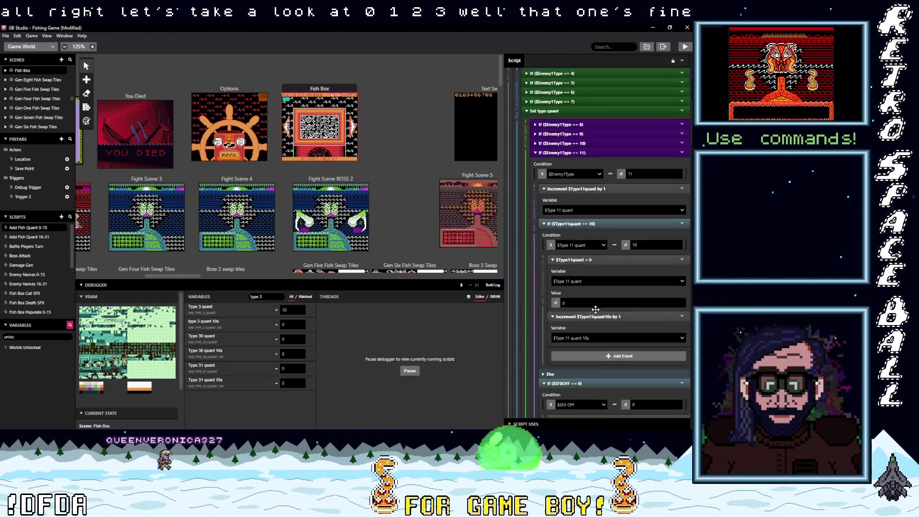
pyautogui.scroll(-1, 598, 304)
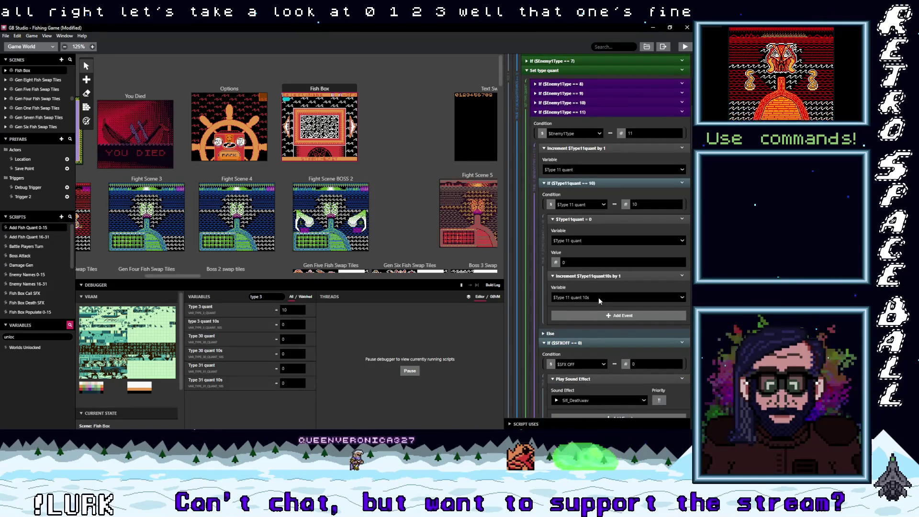
pyautogui.scroll(-10, 598, 297)
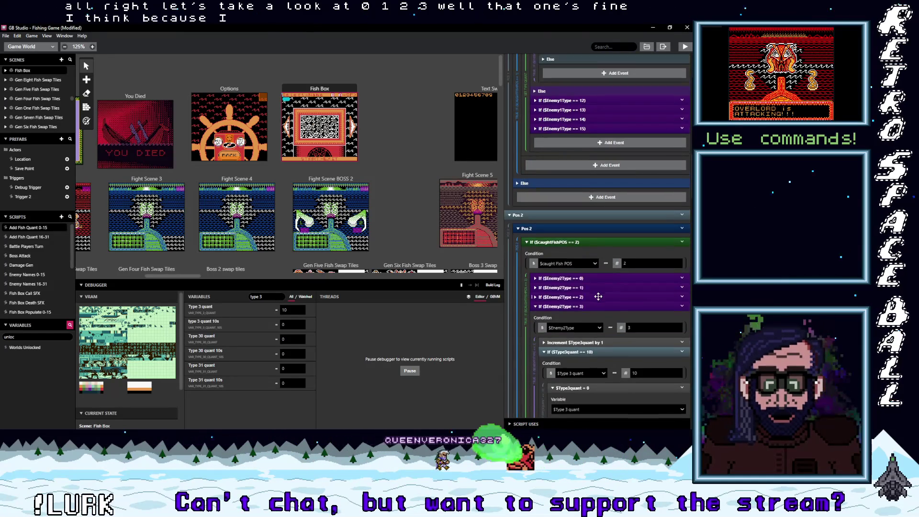
pyautogui.scroll(-5, 598, 298)
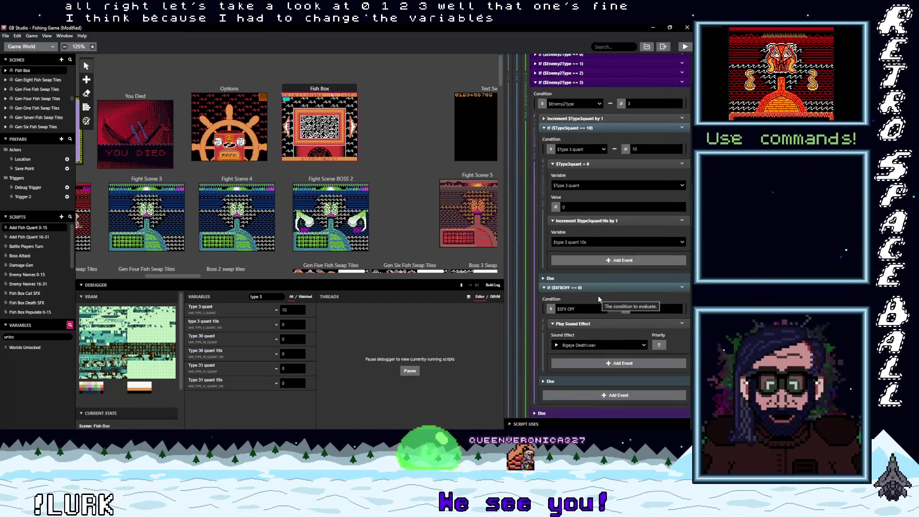
pyautogui.scroll(-4, 598, 298)
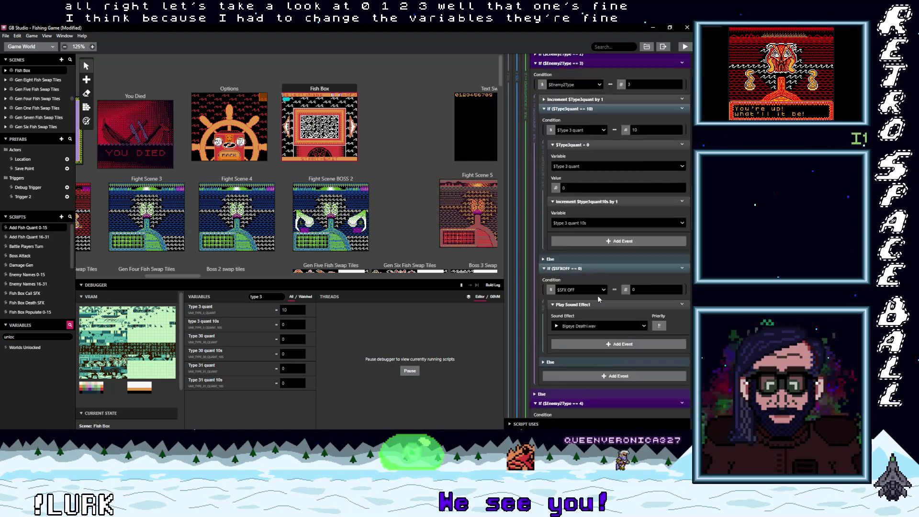
pyautogui.scroll(-3, 598, 298)
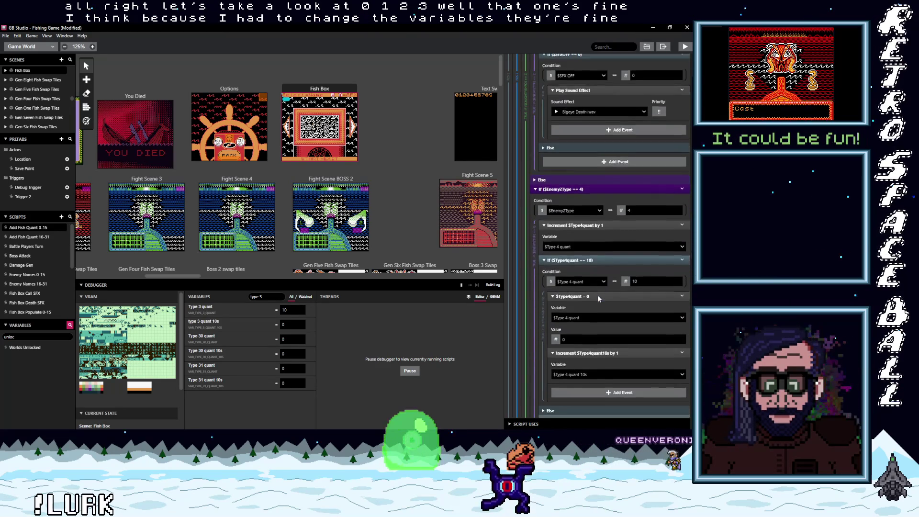
pyautogui.scroll(-10, 598, 298)
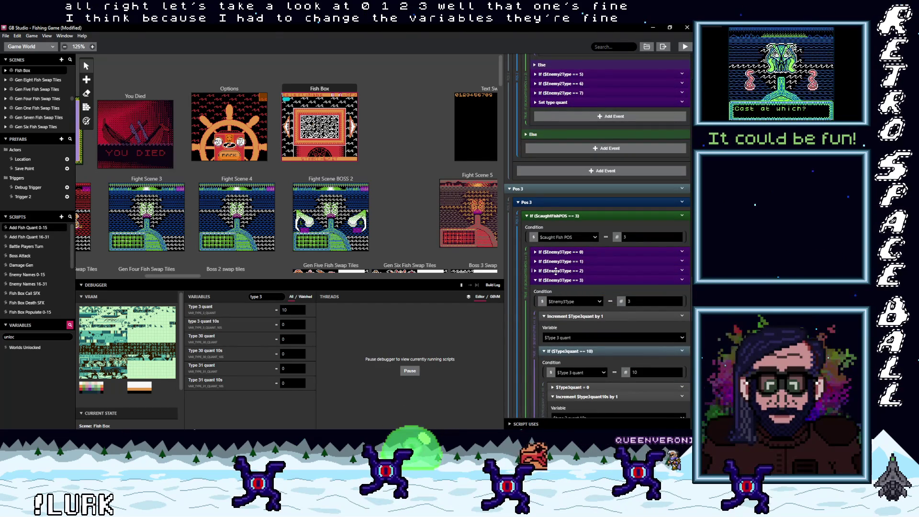
# - Expand the Enemy3Type 2 branch, its Type2quant 10 check and type-quant events, then open Add Fish Quant 16-31
pyautogui.click(555, 271)
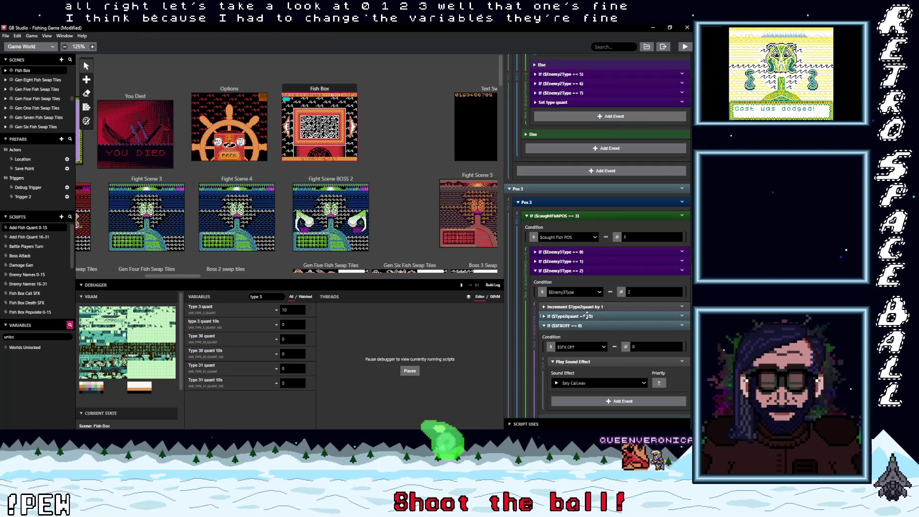
pyautogui.click(606, 315)
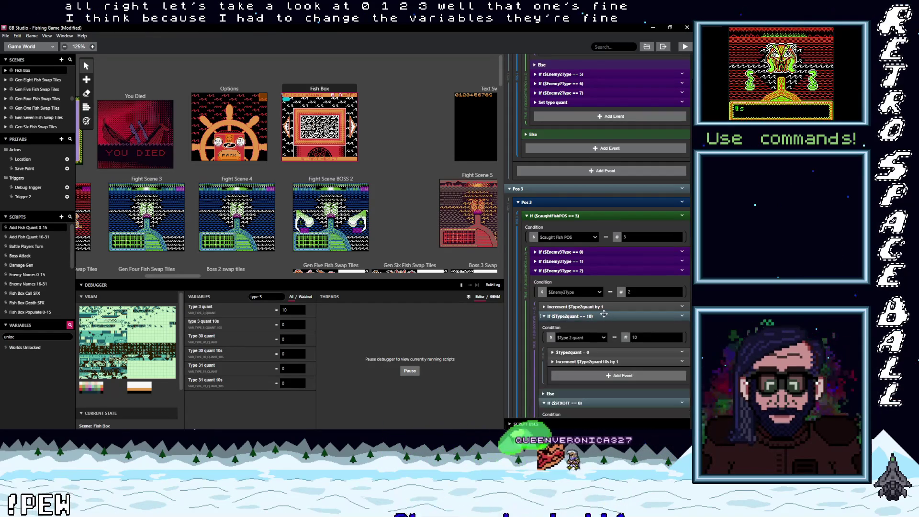
pyautogui.scroll(-4, 605, 316)
pyautogui.scroll(-10, 603, 315)
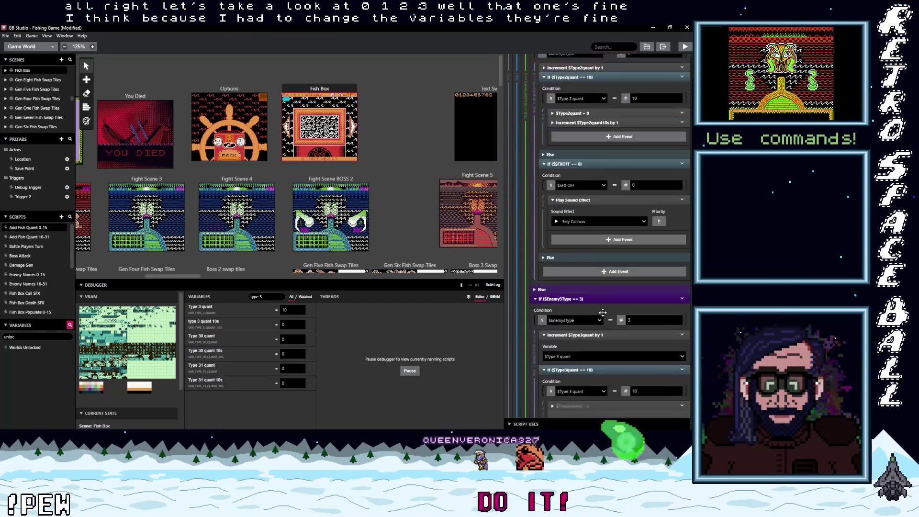
pyautogui.scroll(-10, 601, 314)
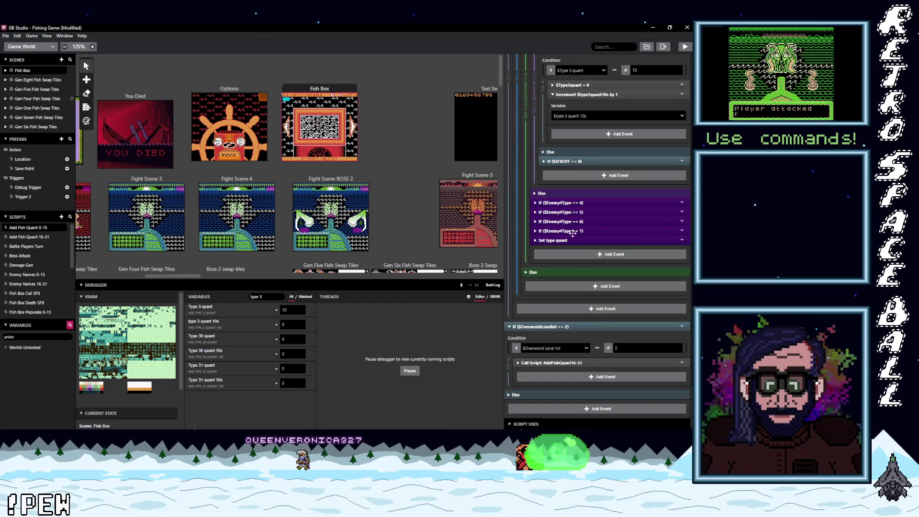
pyautogui.click(566, 240)
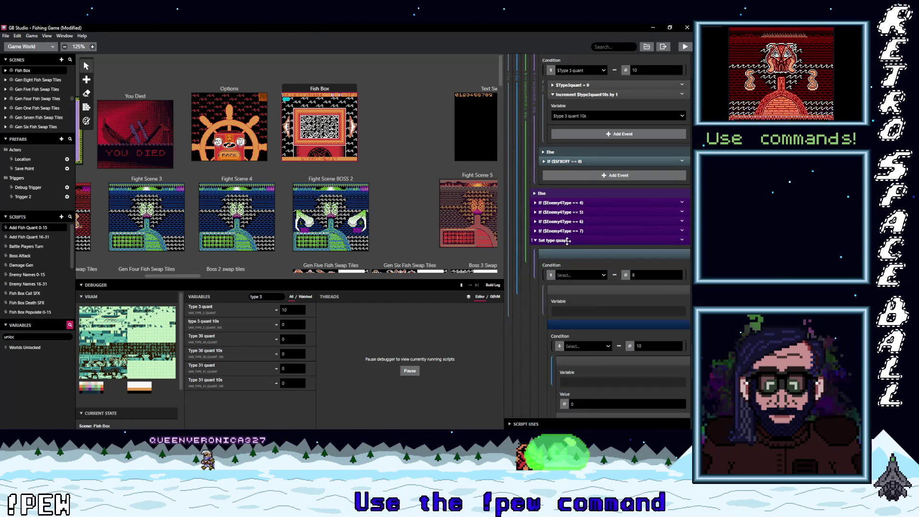
pyautogui.scroll(-2, 591, 302)
pyautogui.scroll(-5, 591, 301)
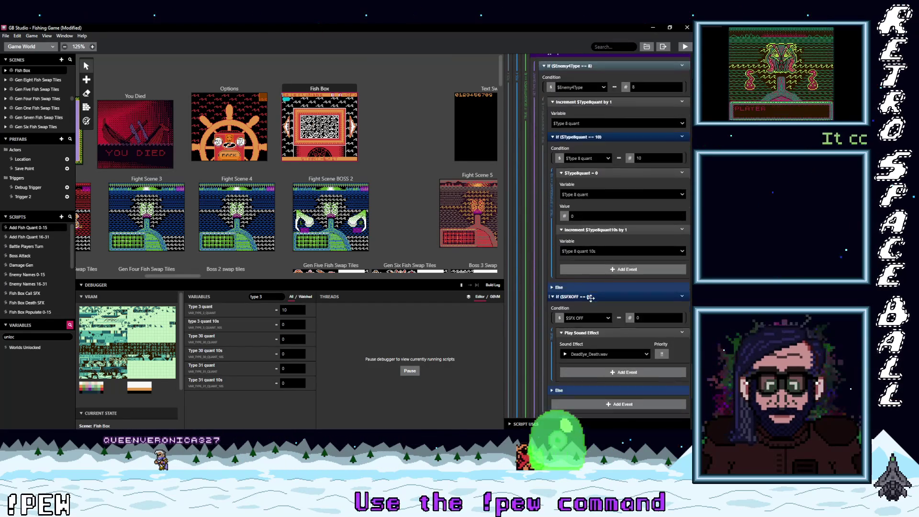
pyautogui.click(39, 237)
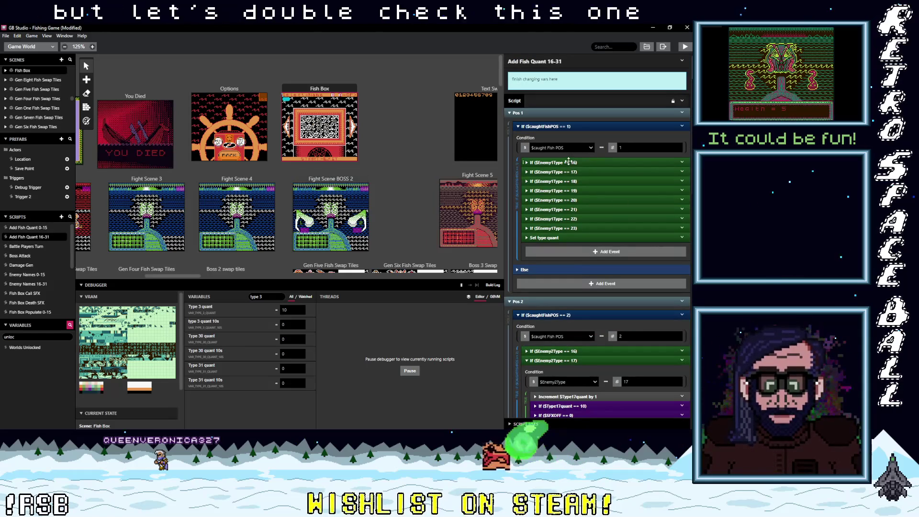
# - Expand the Enemy1Type 19 branch in Add Fish Quant 16-31, then pan the canvas to Fight Scene 7
pyautogui.click(574, 192)
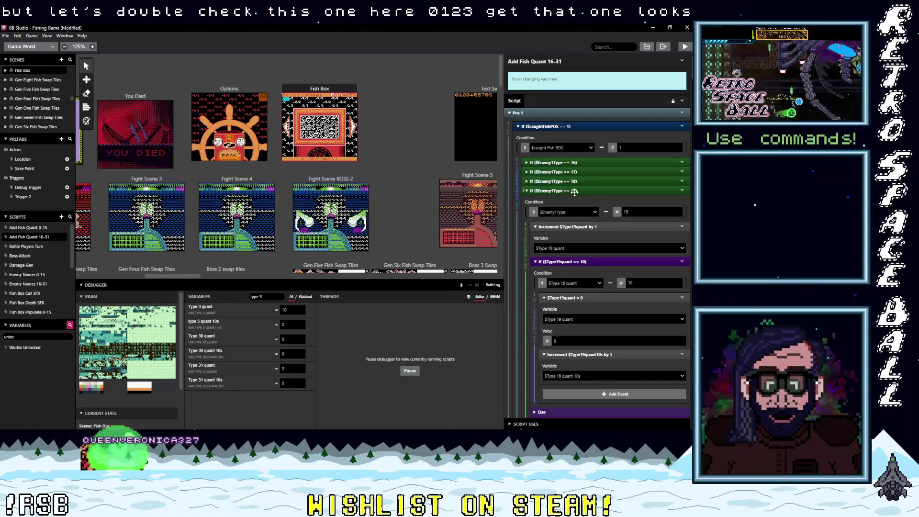
pyautogui.scroll(-3, 579, 237)
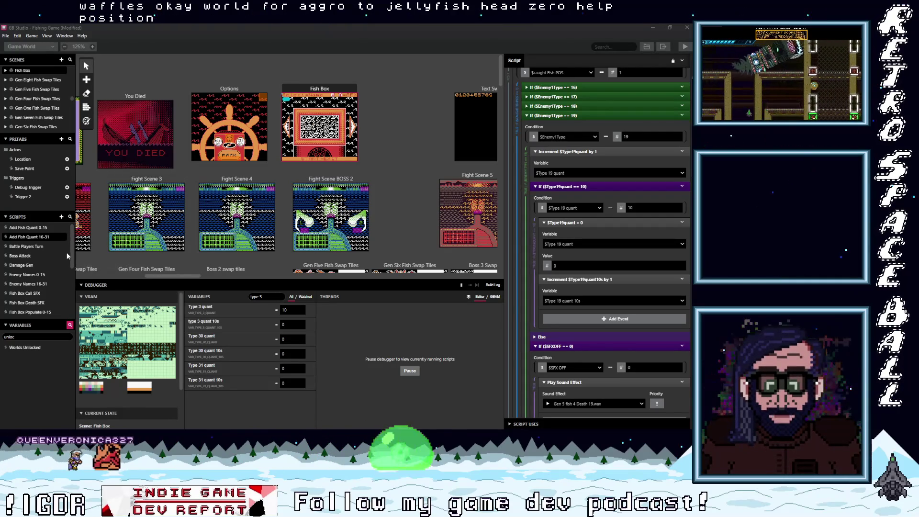
pyautogui.scroll(-2, 70, 252)
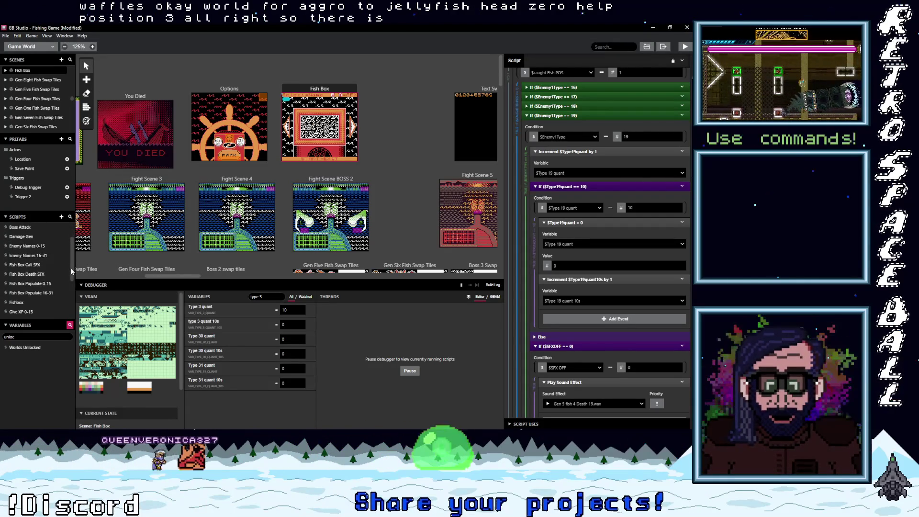
pyautogui.scroll(-3, 70, 270)
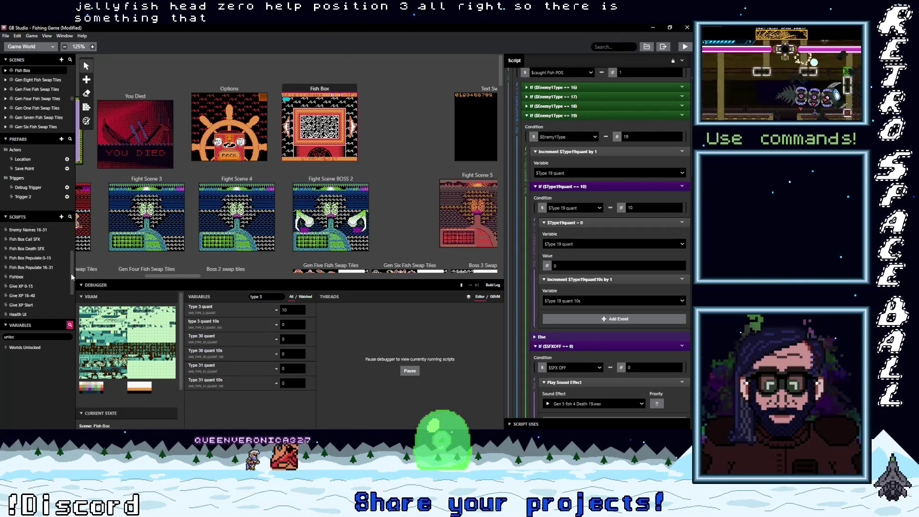
pyautogui.scroll(-2, 70, 286)
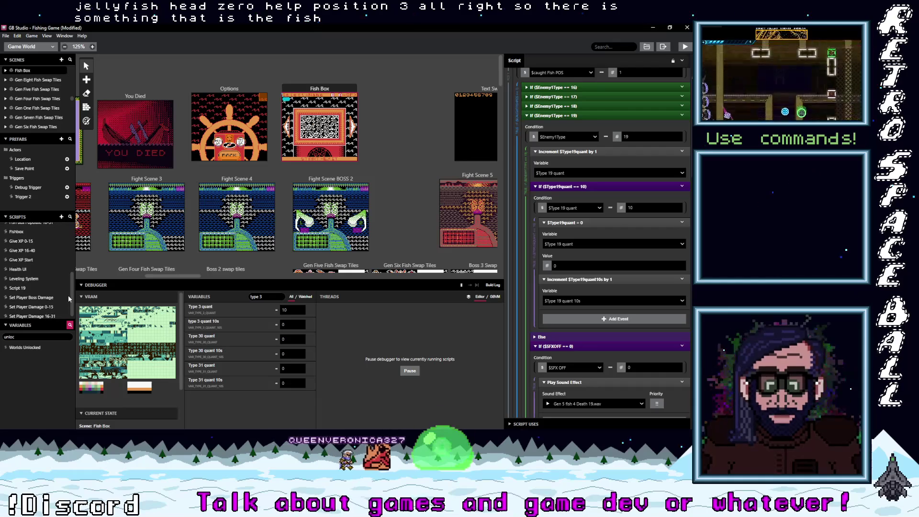
pyautogui.scroll(10, 68, 295)
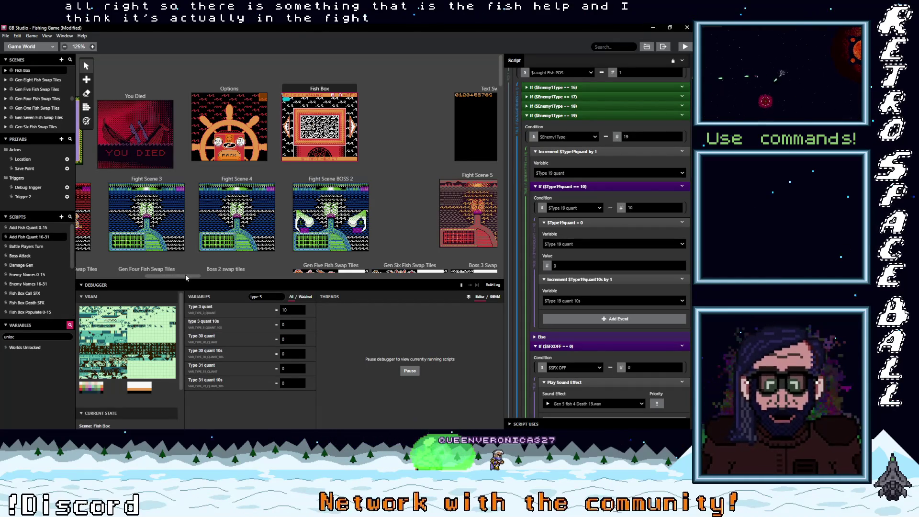
pyautogui.moveTo(186, 274); pyautogui.dragTo(269, 277)
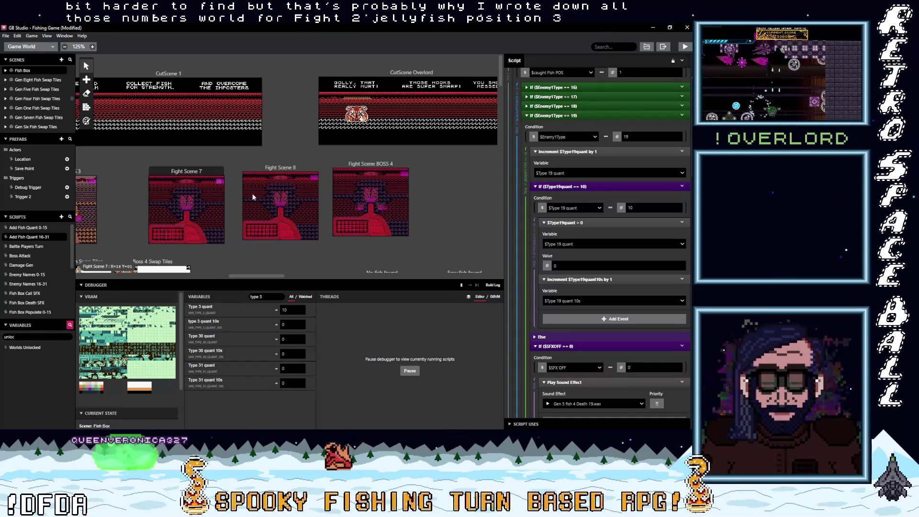
# - Select the Battle Manager actor, then Fight Scene 7 itself to show its On Init script
pyautogui.click(152, 177)
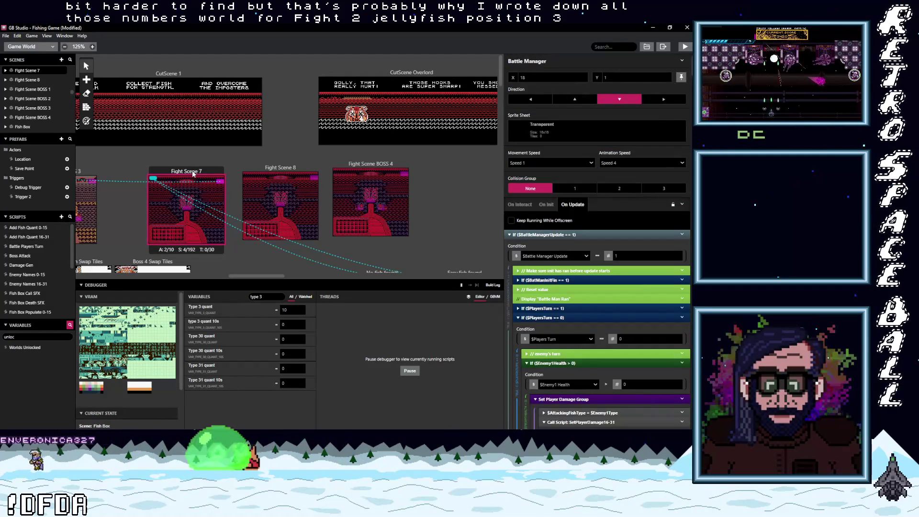
pyautogui.click(194, 174)
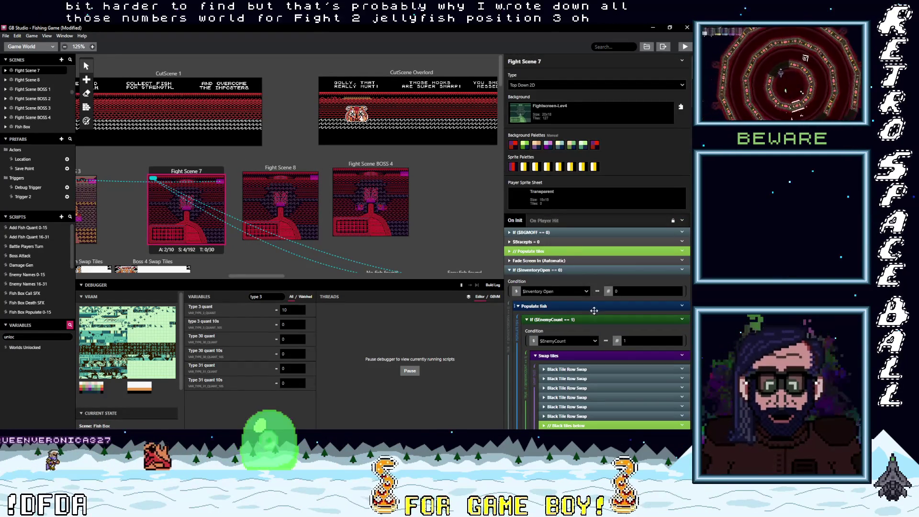
# - Scroll down Fight Scene 7's On Init events and expand the If $EnemyCount == 3 branch
pyautogui.scroll(-2, 587, 311)
pyautogui.scroll(-3, 587, 312)
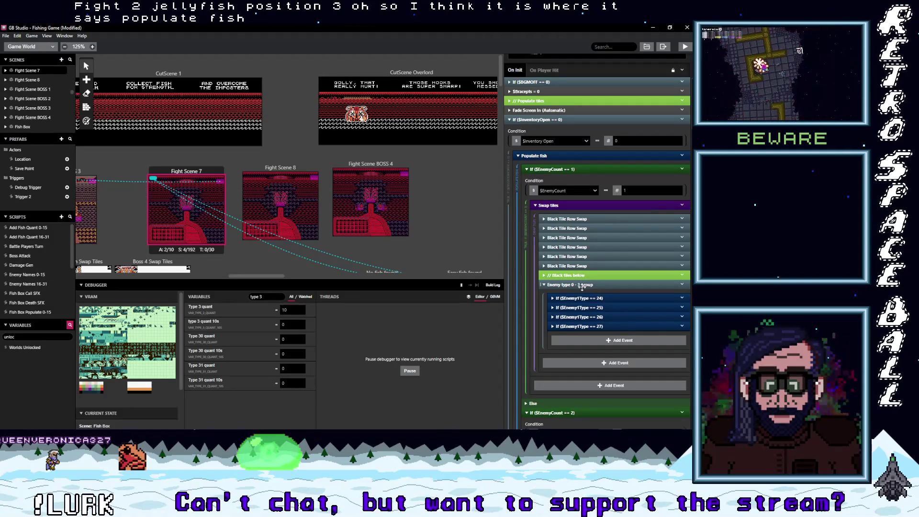
pyautogui.scroll(-1, 586, 330)
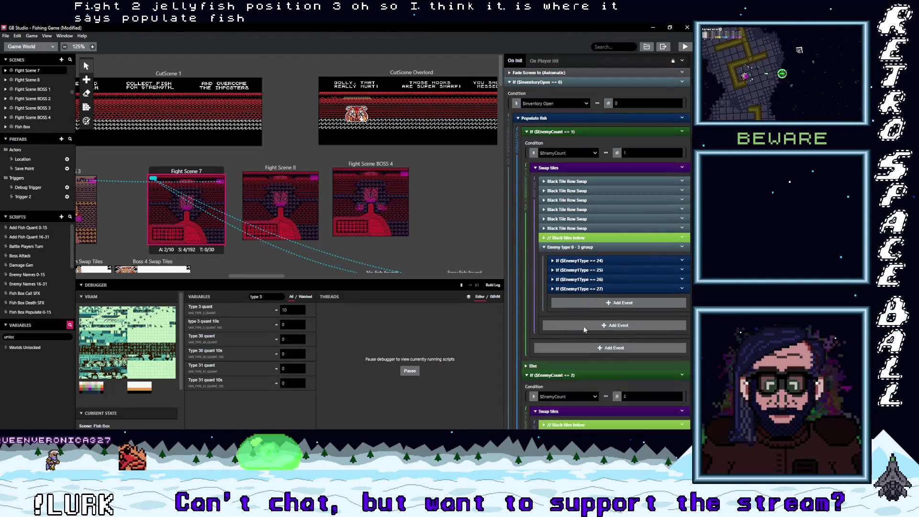
pyautogui.scroll(-1, 581, 323)
pyautogui.scroll(-4, 584, 309)
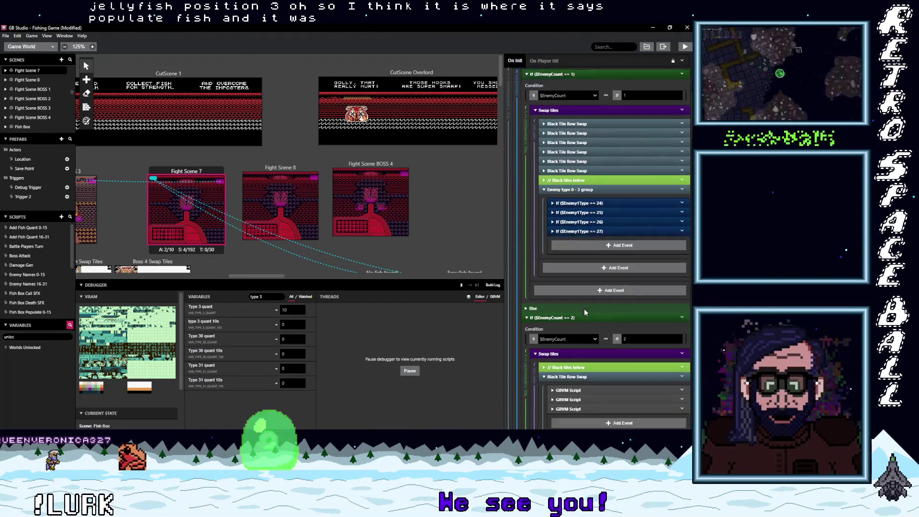
pyautogui.scroll(-6, 584, 308)
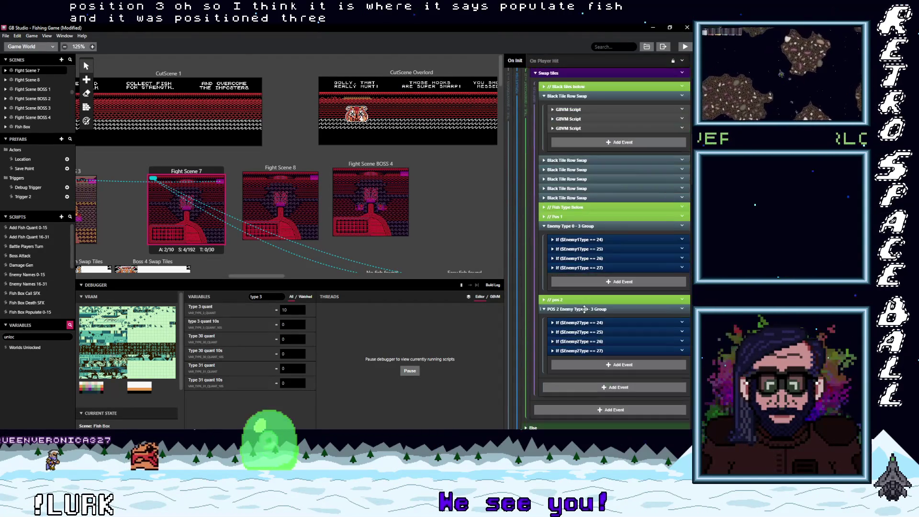
pyautogui.scroll(-2, 584, 309)
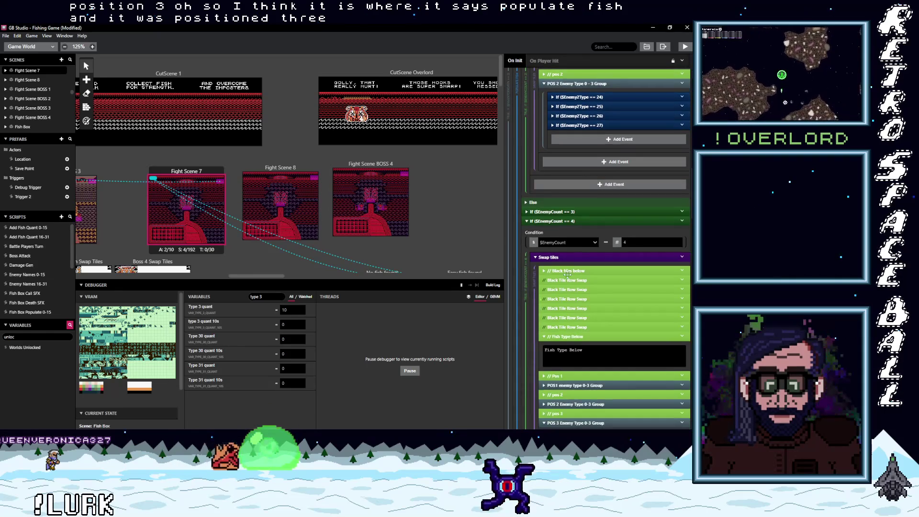
pyautogui.click(561, 212)
# - Collapse the POS 1 and POS 2 enemy type groups and the Enemy3Type 24, 25, 26 fish setups
pyautogui.scroll(-3, 590, 294)
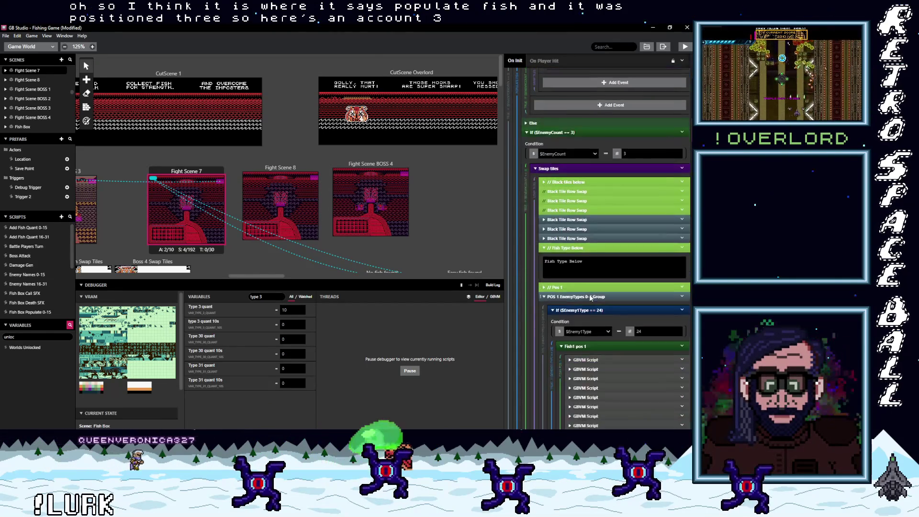
pyautogui.click(577, 226)
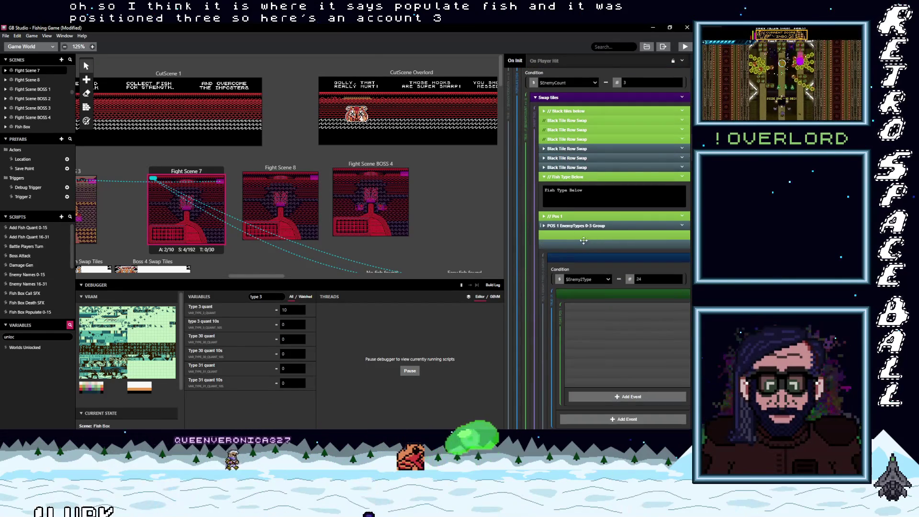
pyautogui.click(575, 245)
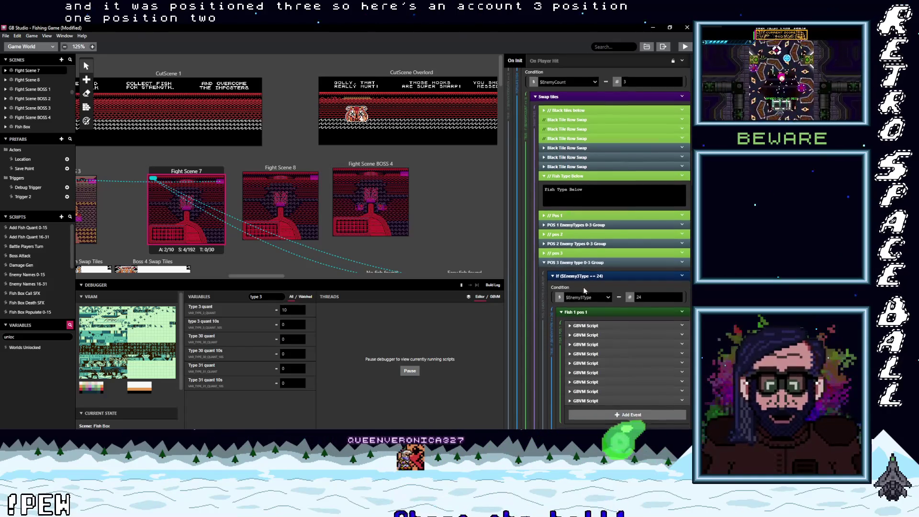
pyautogui.scroll(-2, 582, 277)
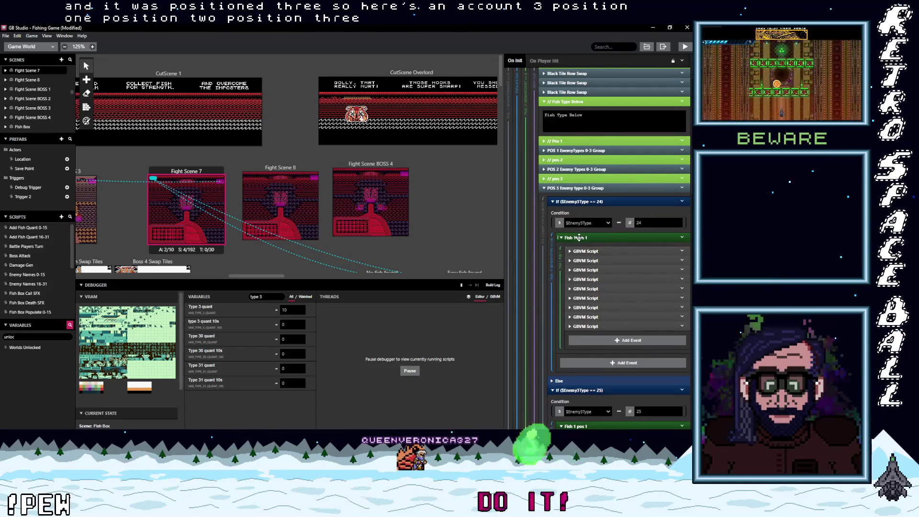
pyautogui.scroll(-2, 583, 214)
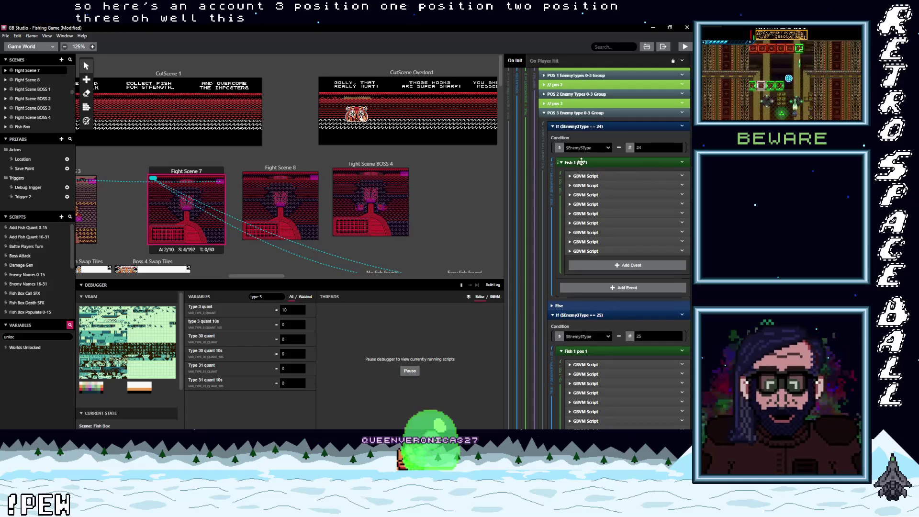
pyautogui.click(582, 162)
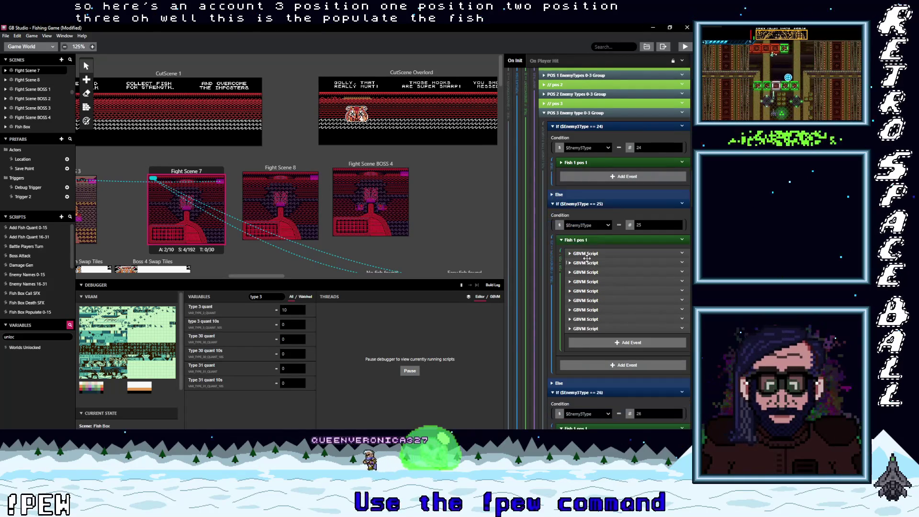
pyautogui.click(588, 241)
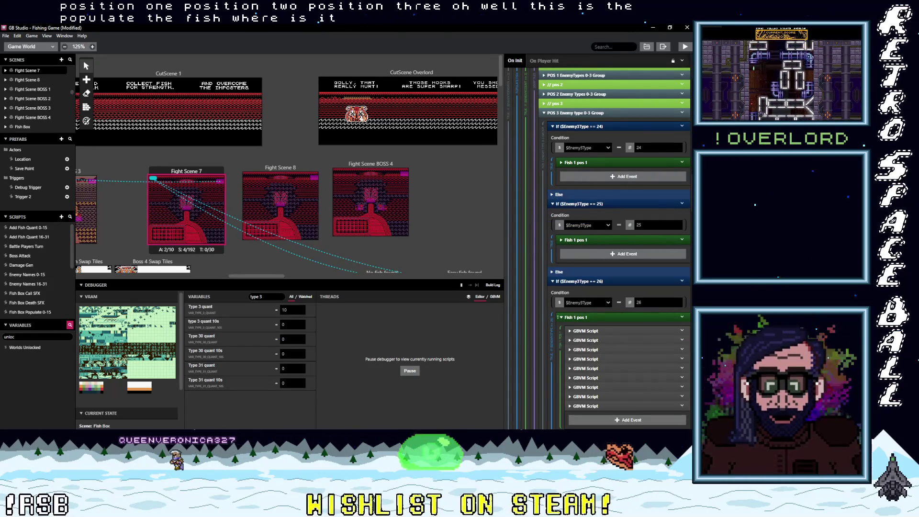
pyautogui.click(593, 317)
# - Expand the call to the EnemyNames16-31 script, passing enemy1–4Type as Var A–D
pyautogui.scroll(-1, 592, 318)
pyautogui.scroll(8, 691, 245)
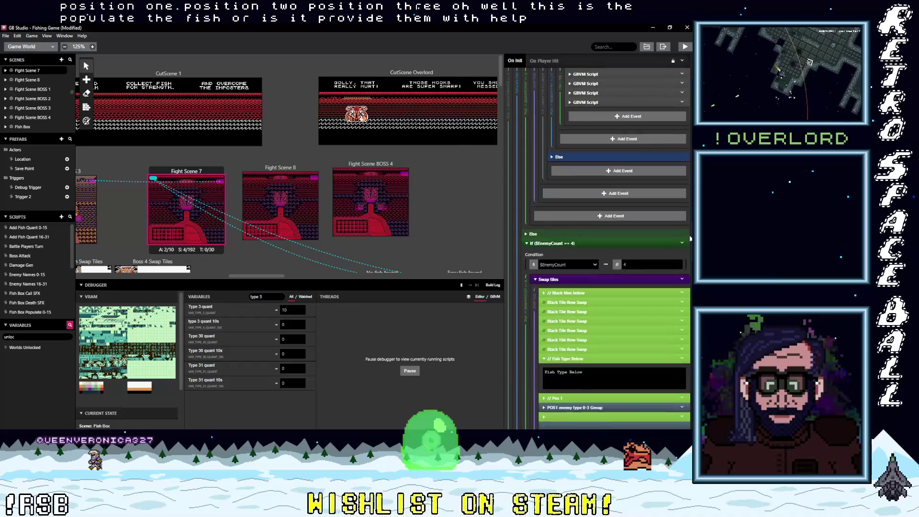
pyautogui.scroll(-10, 691, 245)
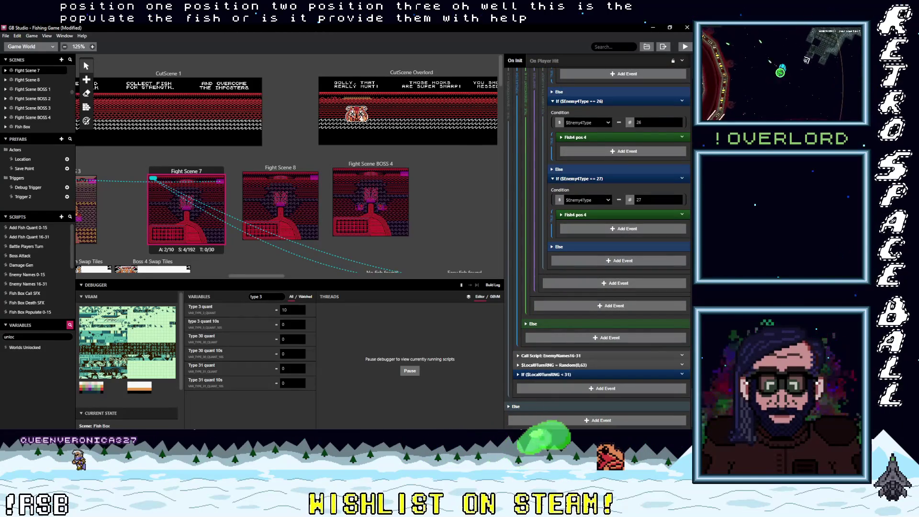
pyautogui.click(550, 355)
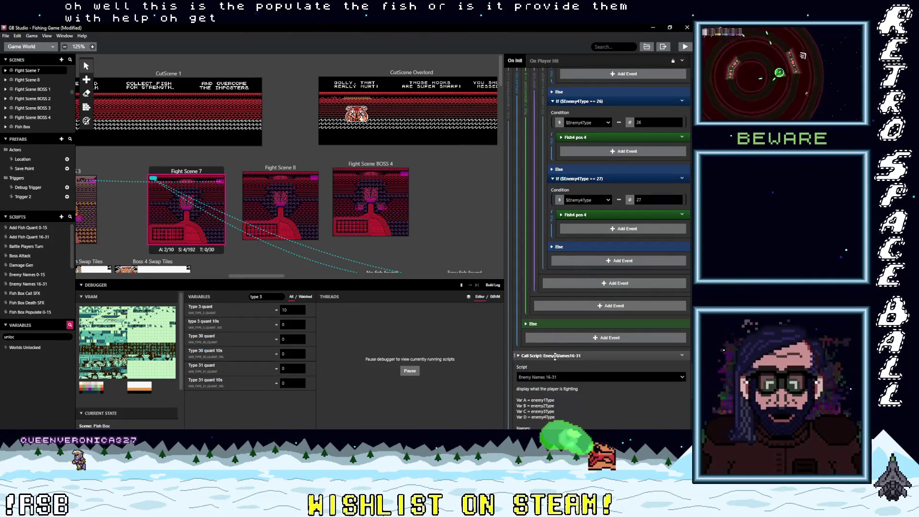
# - Open the Enemy Names 16-31 script and scroll through its name checks
pyautogui.click(32, 285)
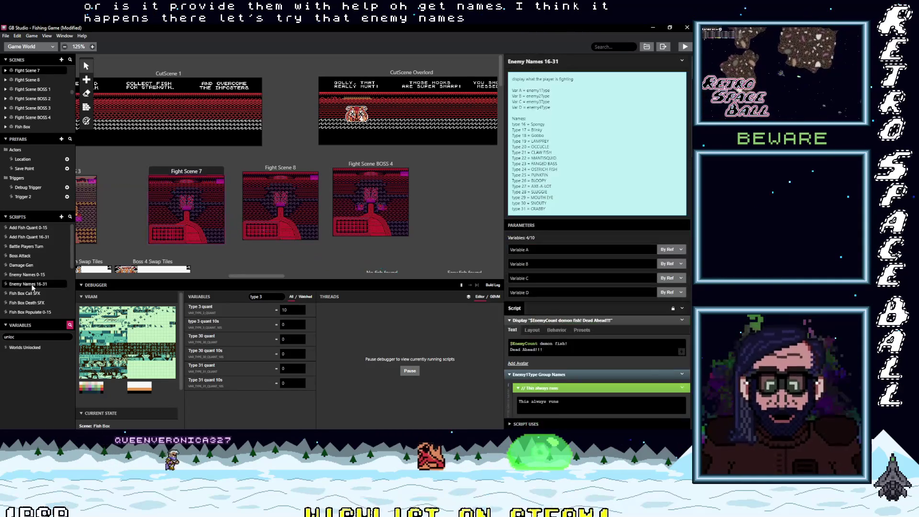
pyautogui.scroll(-4, 584, 320)
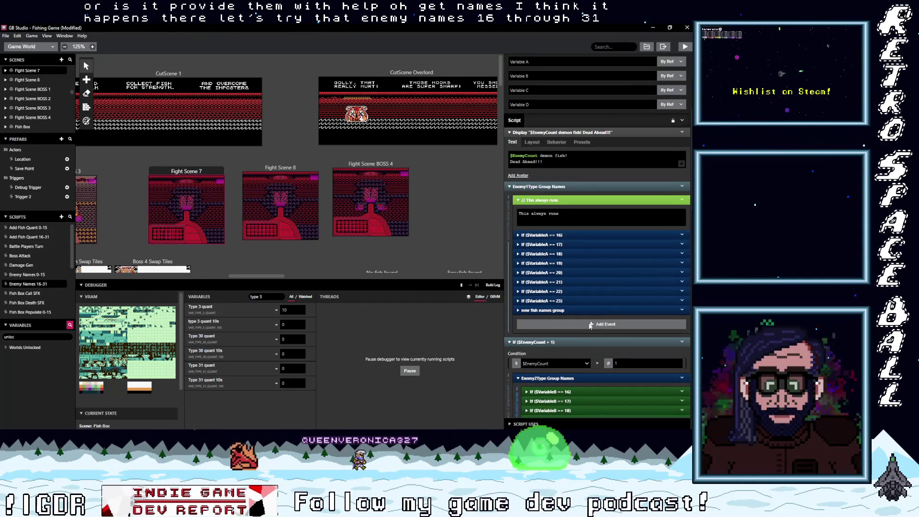
pyautogui.scroll(4, 590, 325)
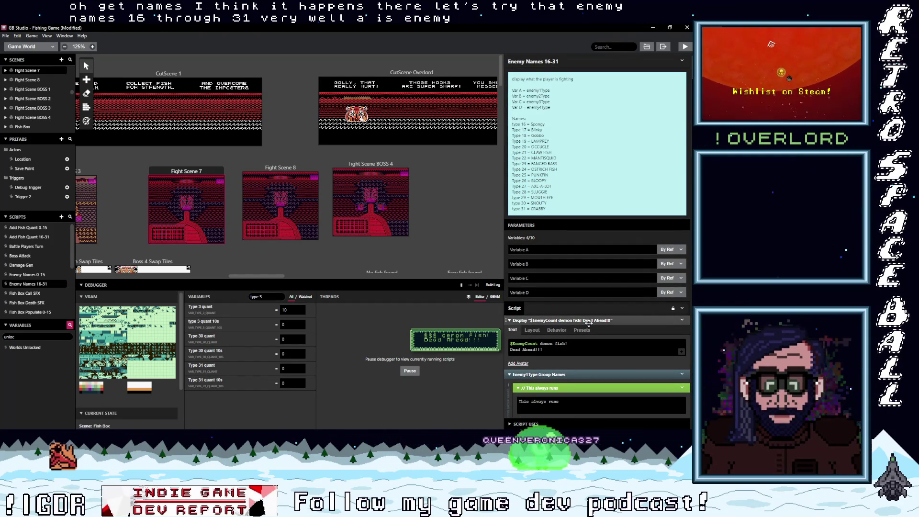
pyautogui.scroll(-6, 589, 323)
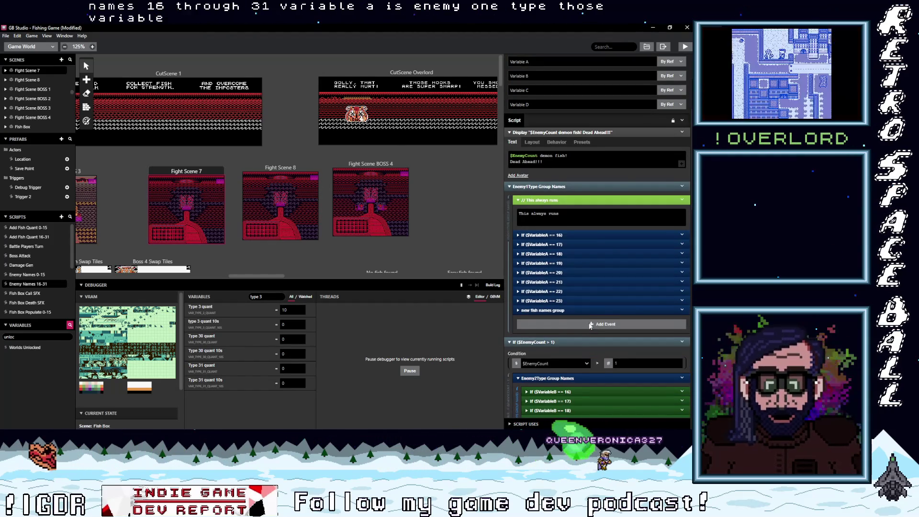
pyautogui.scroll(-5, 588, 324)
pyautogui.scroll(-4, 589, 324)
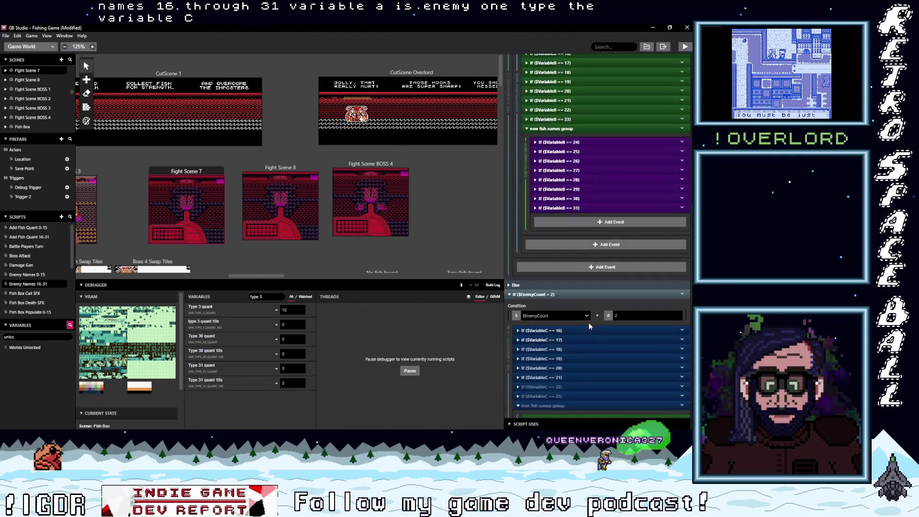
pyautogui.scroll(-2, 588, 323)
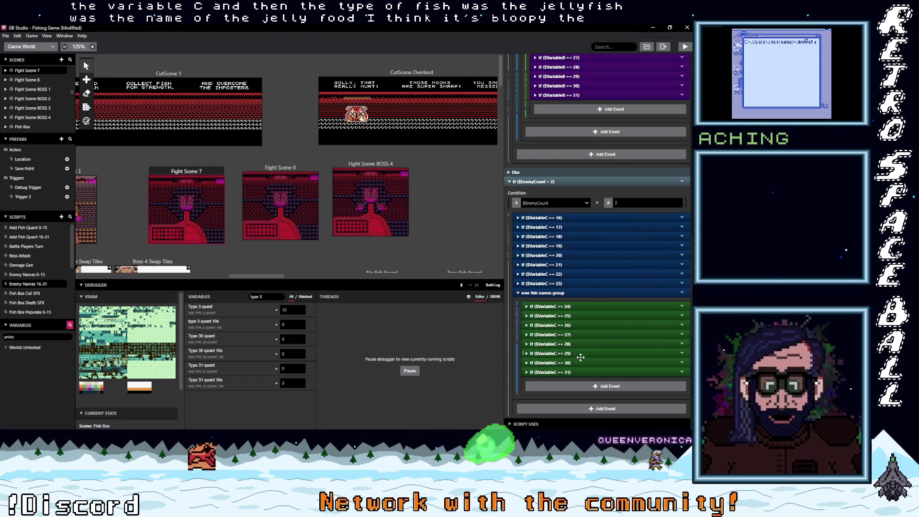
# - Expand the $VariableC == 26 check to inspect its 1st up is BLOOPY message, then select the Battle Manager
pyautogui.click(579, 325)
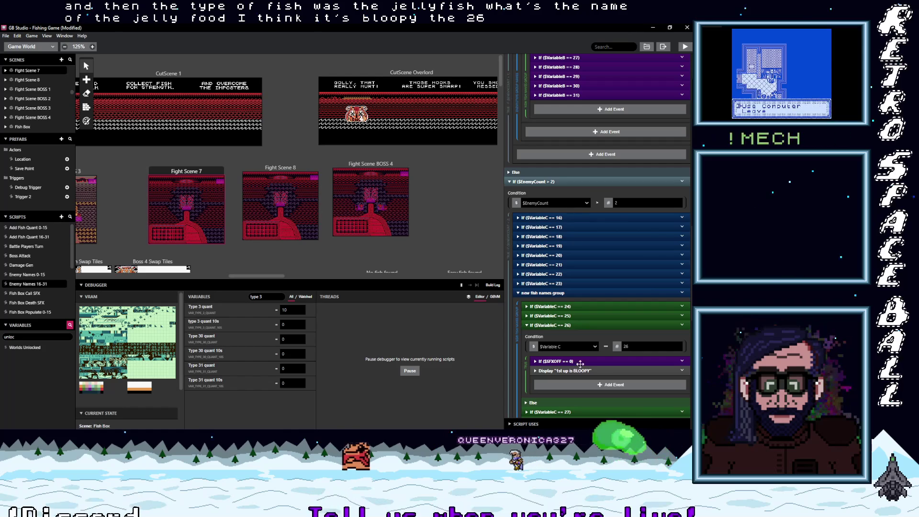
pyautogui.scroll(-1, 593, 371)
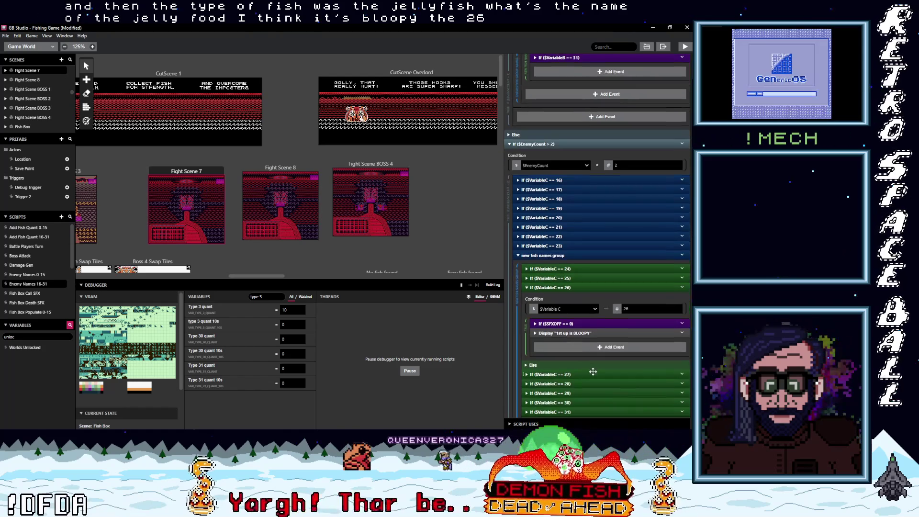
pyautogui.click(586, 334)
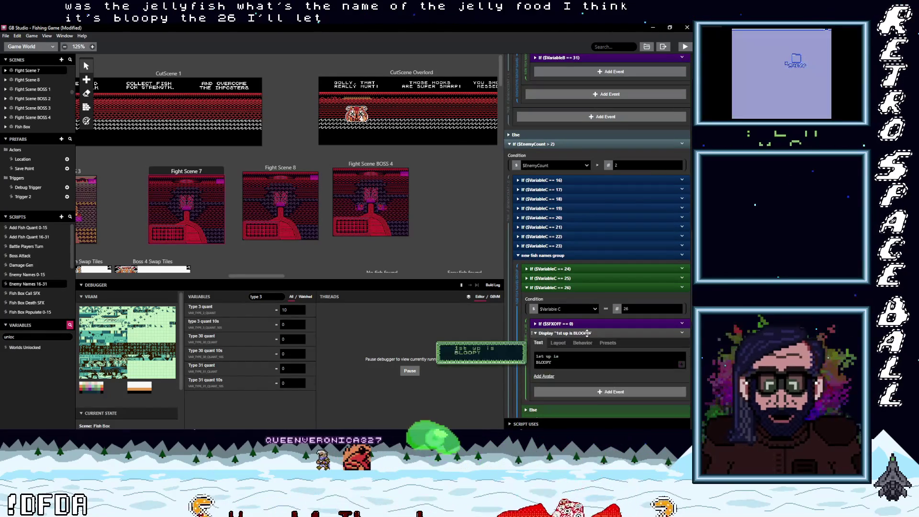
pyautogui.click(587, 333)
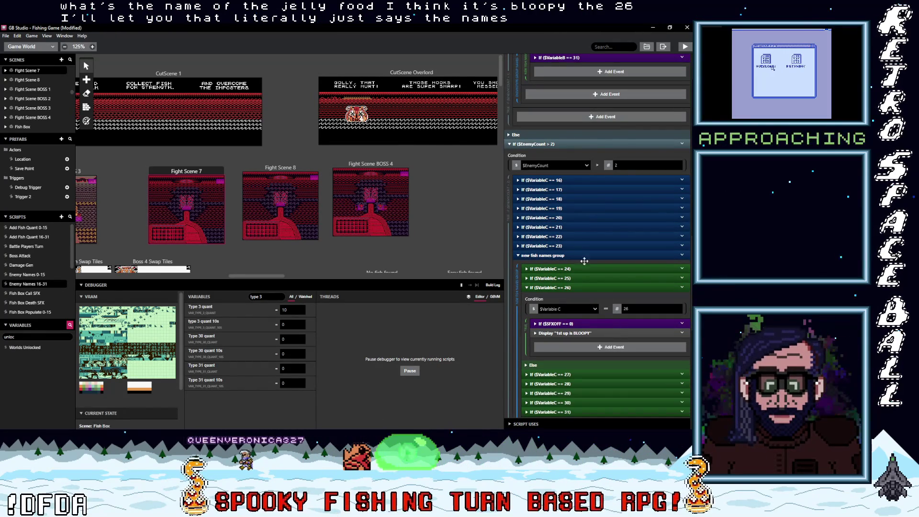
pyautogui.scroll(-8, 651, 273)
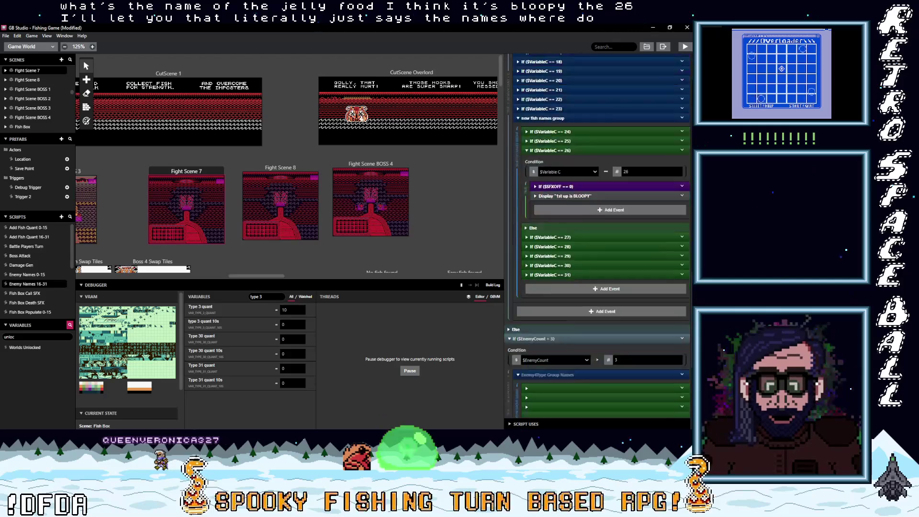
pyautogui.scroll(15, 598, 234)
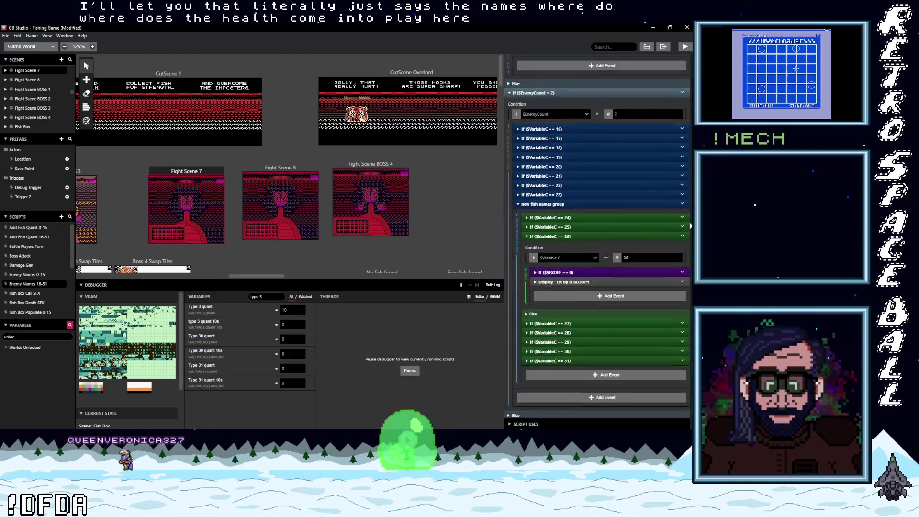
pyautogui.scroll(10, 597, 143)
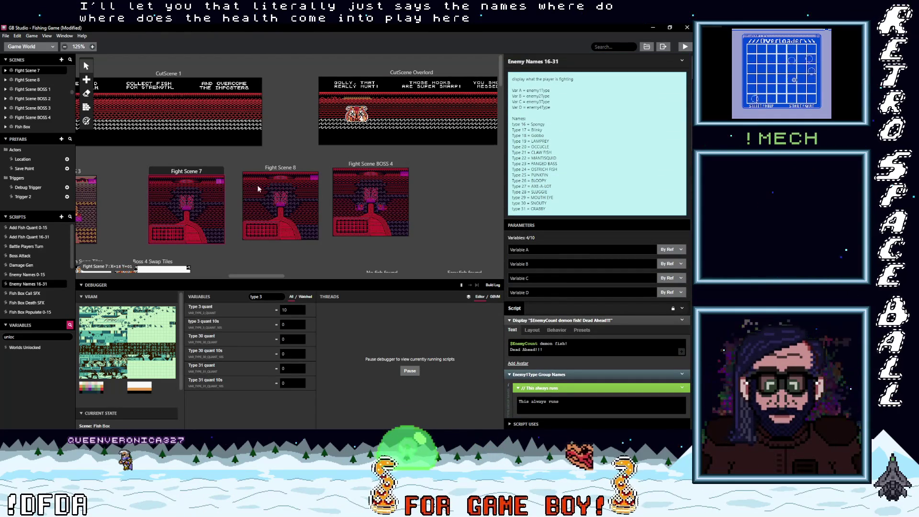
pyautogui.click(373, 194)
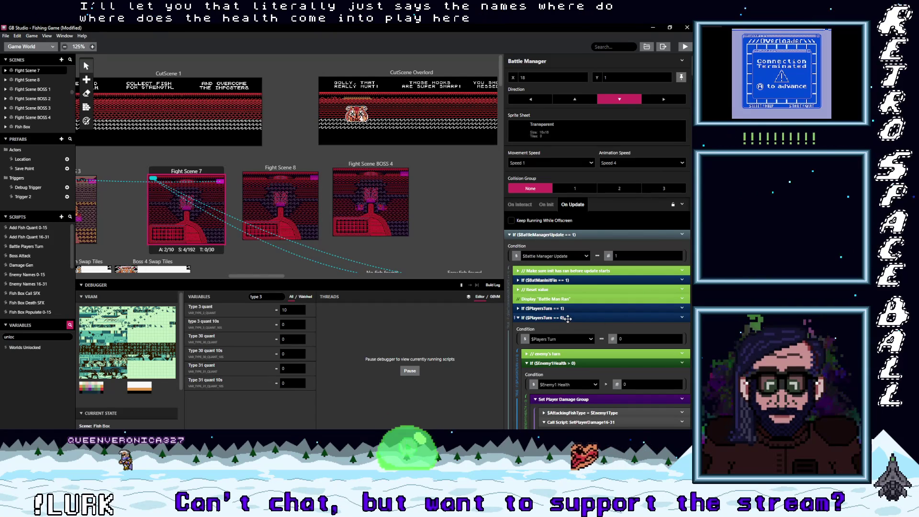
# - Show the Battle Manager's On Init script and scroll to Enemy pos 3's type-26 health event
pyautogui.click(547, 205)
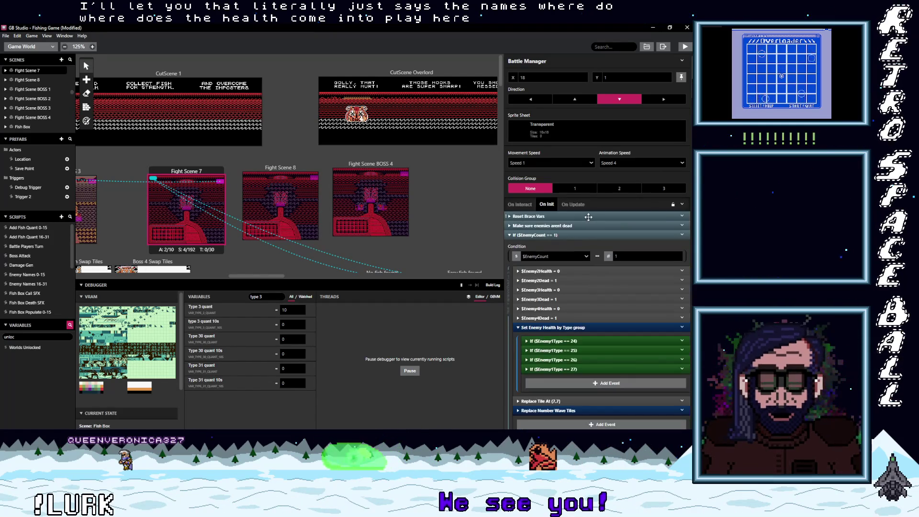
pyautogui.scroll(-1, 577, 343)
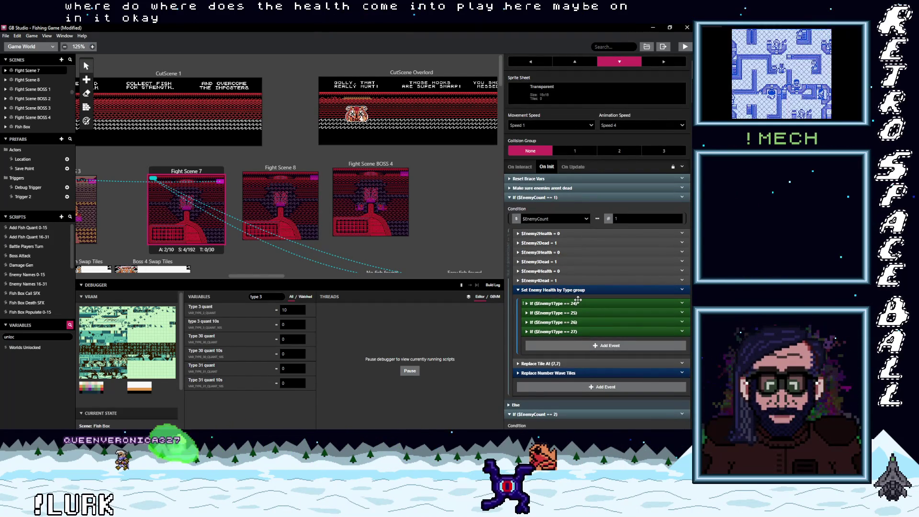
pyautogui.scroll(-1, 577, 300)
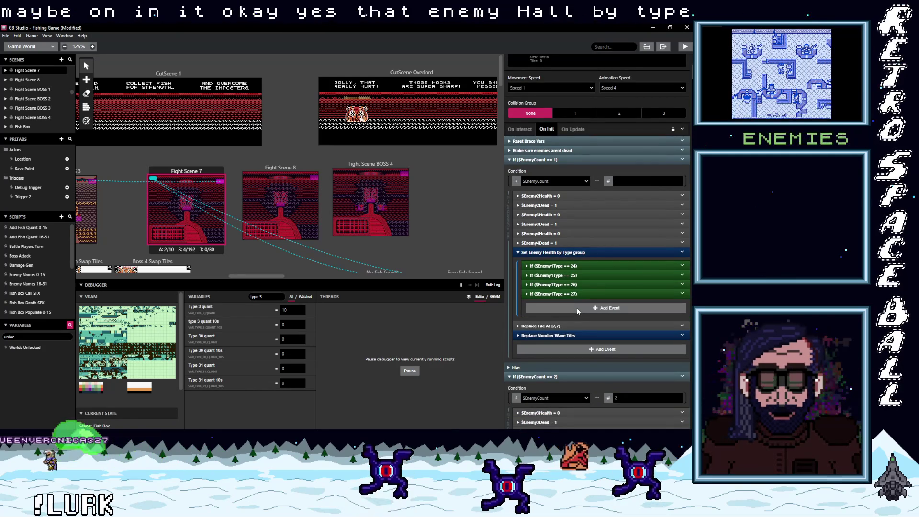
pyautogui.scroll(-6, 572, 308)
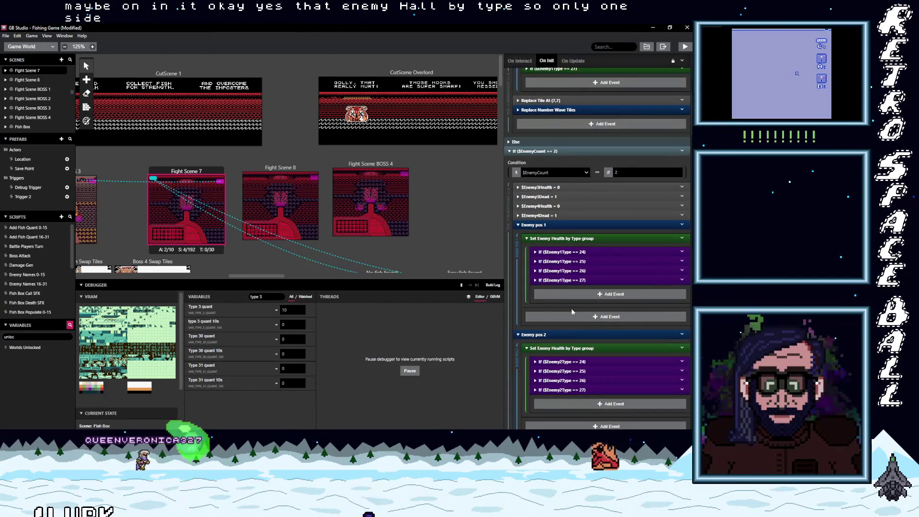
pyautogui.scroll(-6, 572, 312)
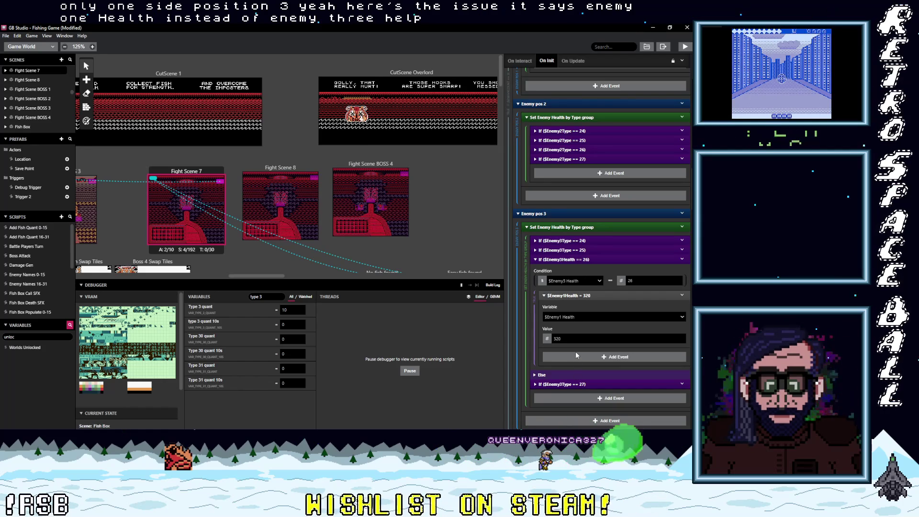
# - Change the Enemy pos 3 type-26 health event's variable from $Enemy1 Health to $Enemy3 Health
pyautogui.click(578, 317)
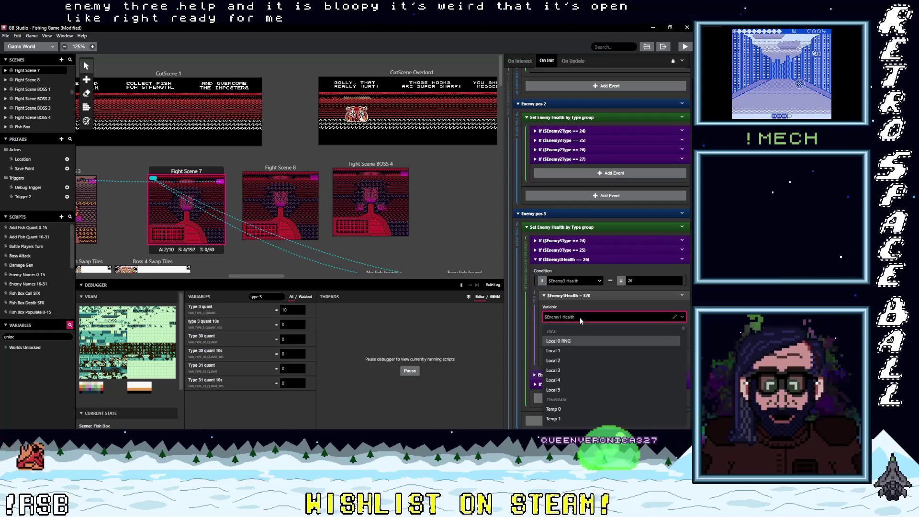
pyautogui.write('enme')
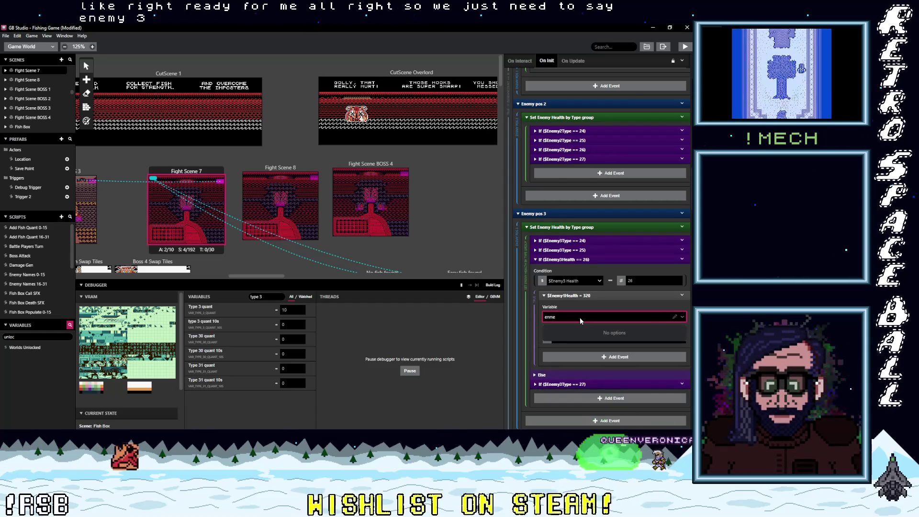
pyautogui.write('my 3')
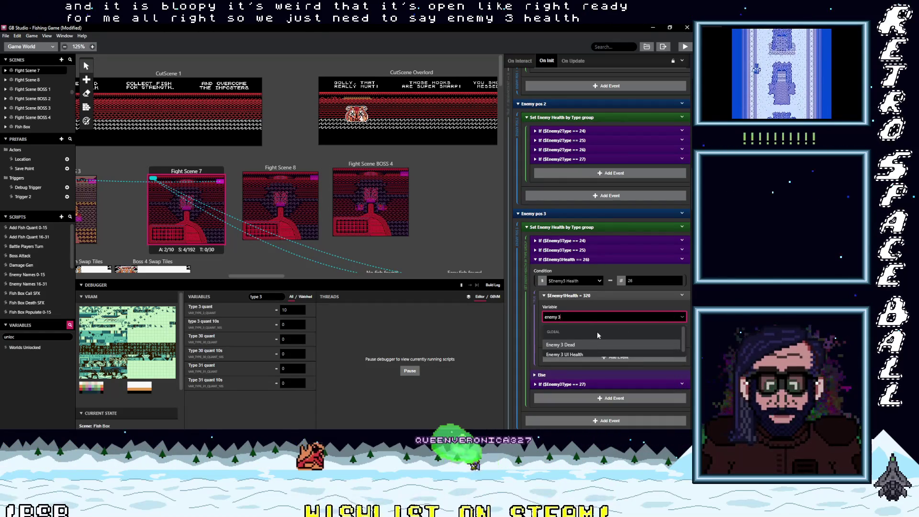
pyautogui.scroll(-1, 590, 337)
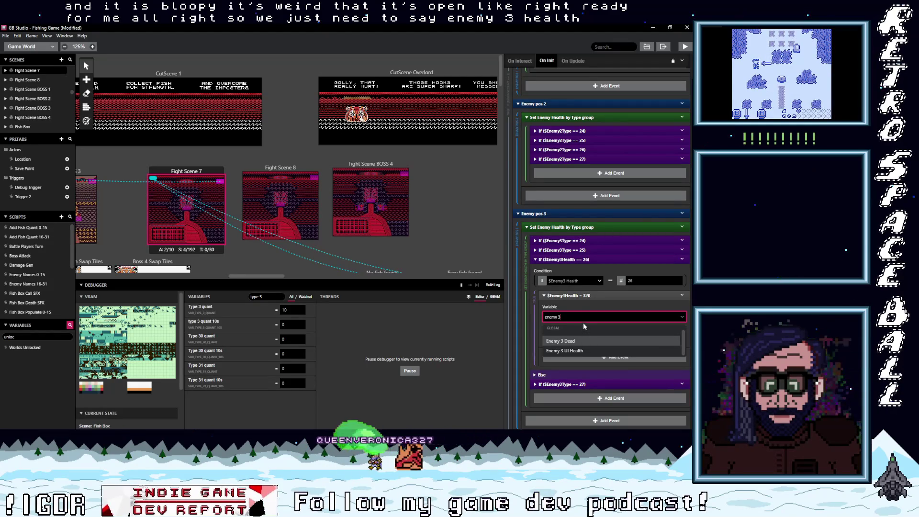
pyautogui.press('BackSpace')
pyautogui.press('BackSpace')
pyautogui.write('3')
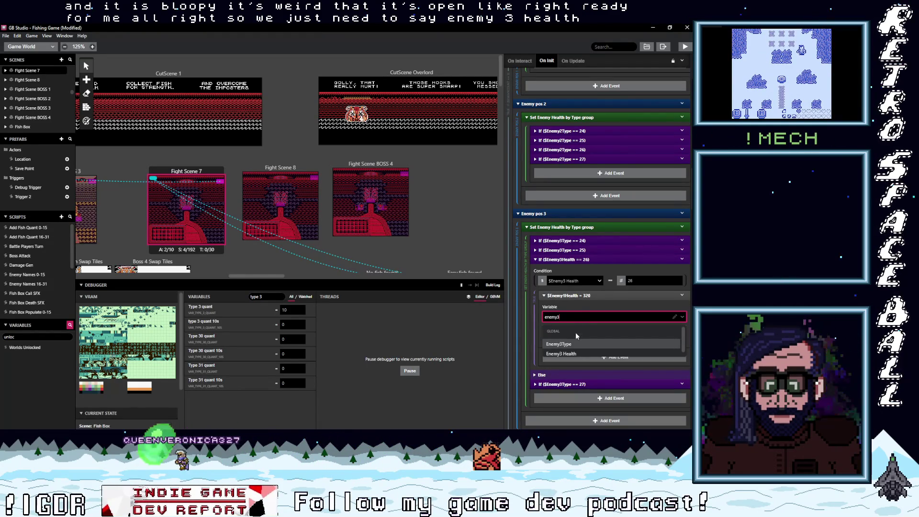
pyautogui.click(573, 351)
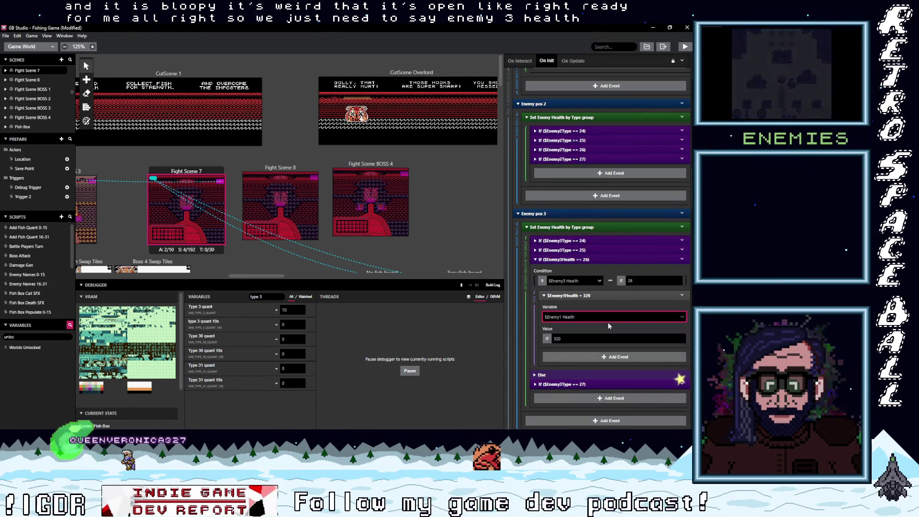
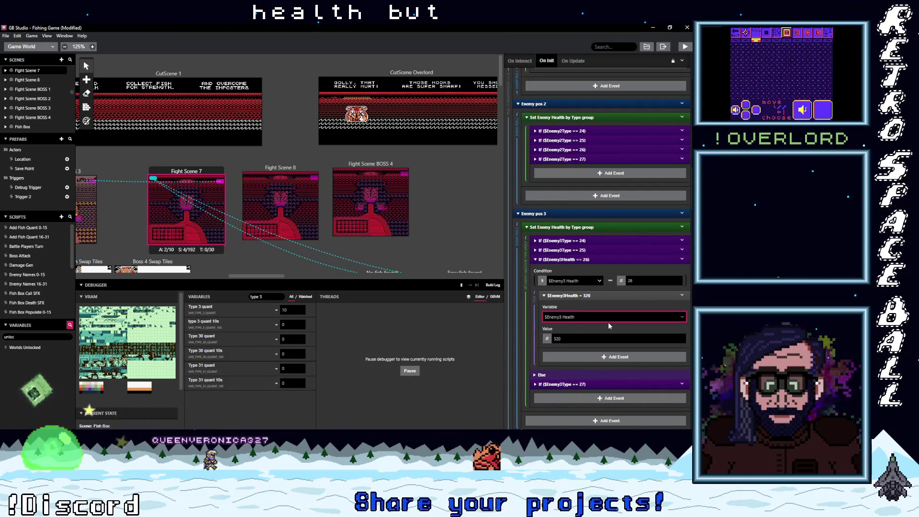
# - Switch Enemy pos 3's third health condition to test $Enemy3Type == 26 instead of $Enemy3 Health
pyautogui.click(574, 281)
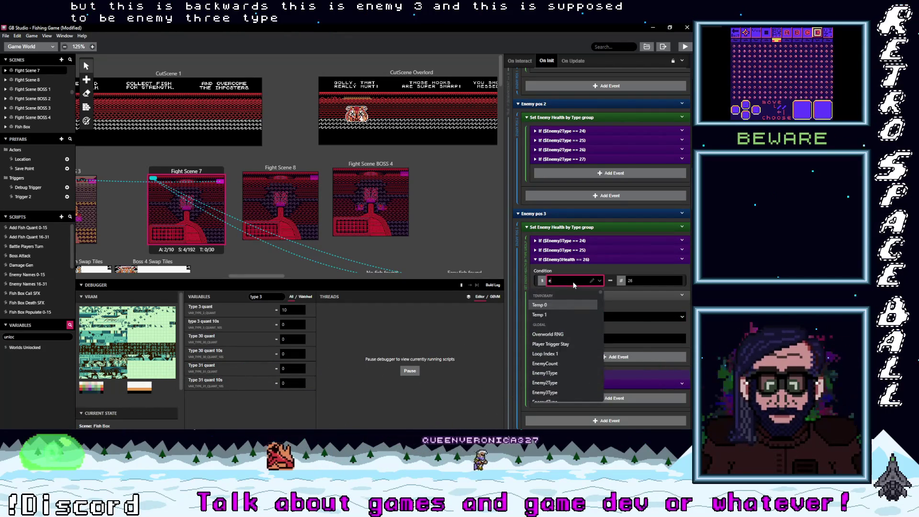
pyautogui.write('nemy3')
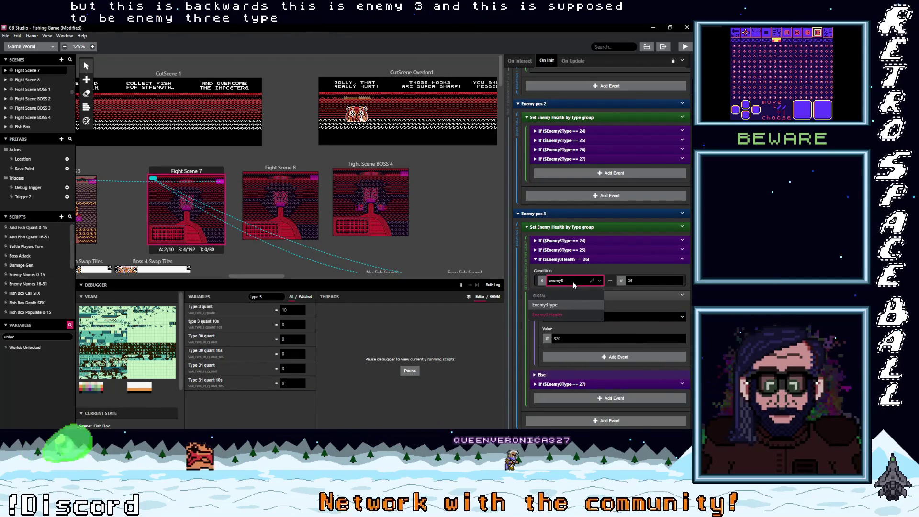
pyautogui.click(569, 303)
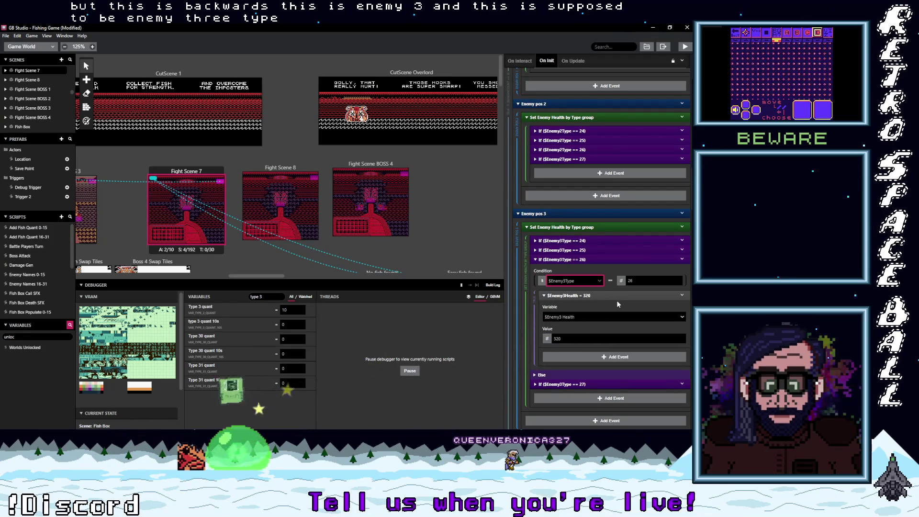
pyautogui.scroll(-1, 616, 300)
pyautogui.scroll(-5, 617, 300)
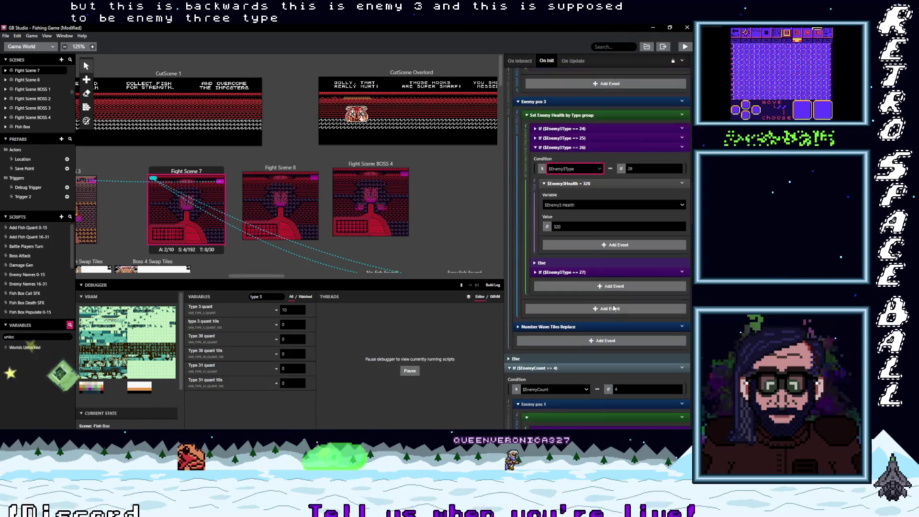
pyautogui.click(590, 271)
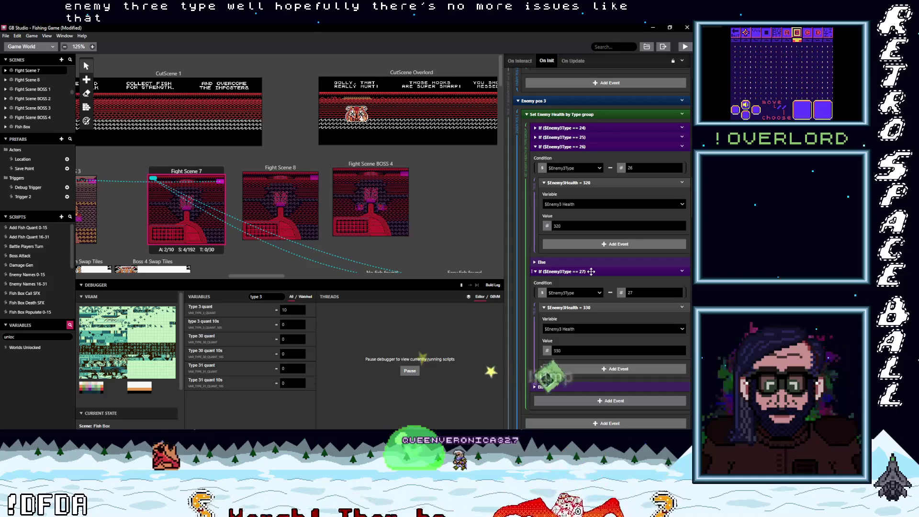
pyautogui.click(590, 271)
pyautogui.scroll(-10, 598, 319)
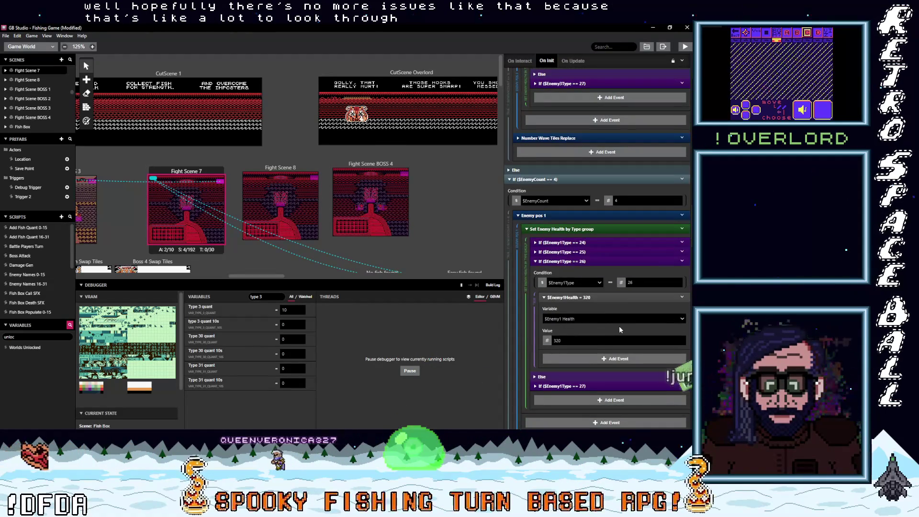
pyautogui.scroll(-6, 619, 326)
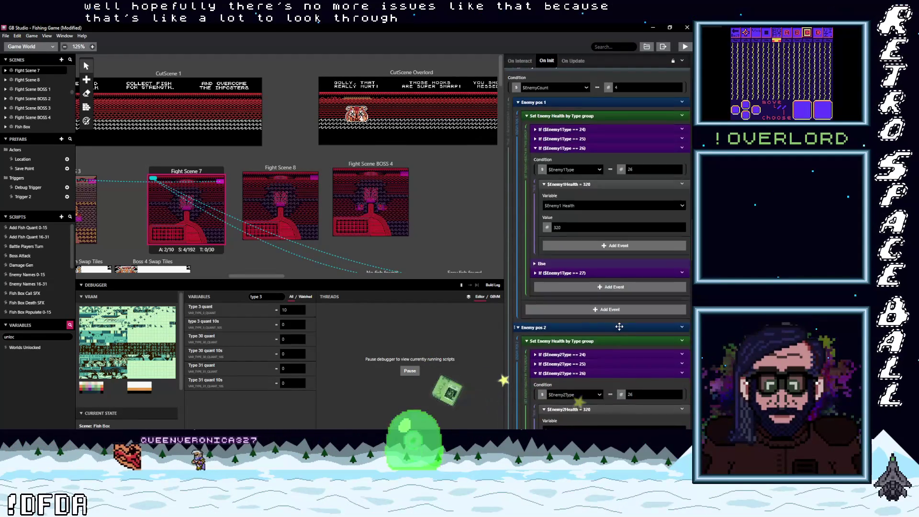
pyautogui.scroll(-8, 619, 327)
pyautogui.scroll(-11, 619, 325)
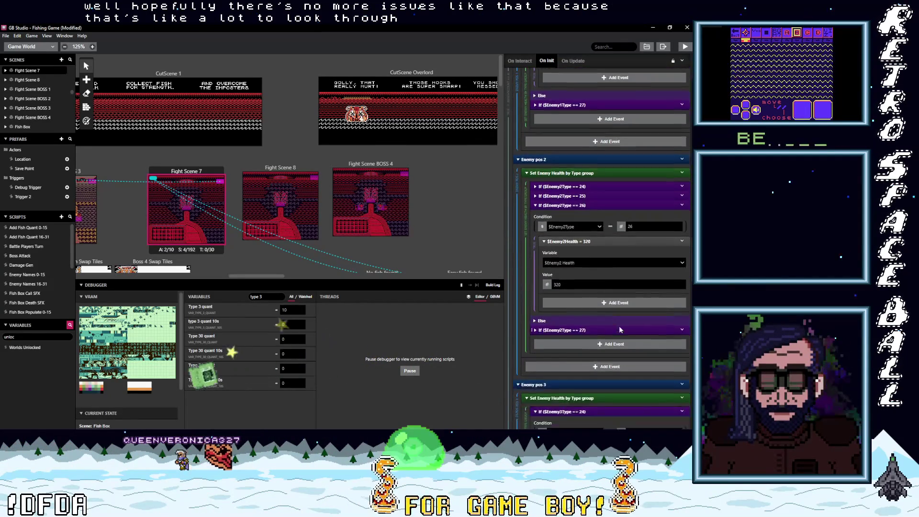
pyautogui.scroll(-7, 619, 325)
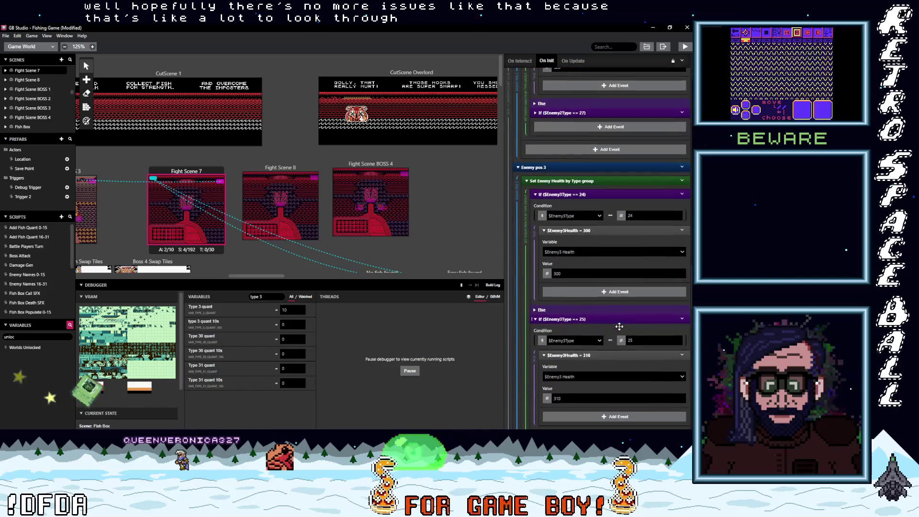
pyautogui.scroll(-2, 619, 328)
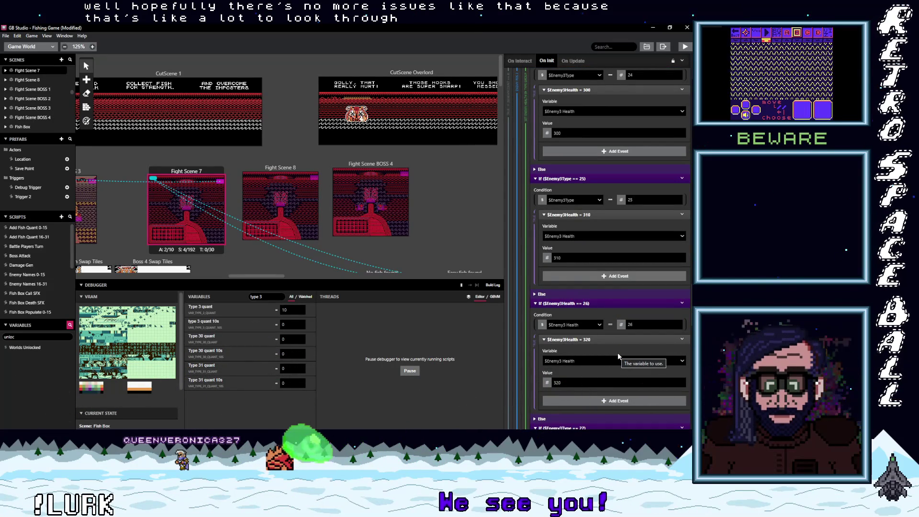
# - Search for enemy3 and choose Enemy3Type as the four-enemy branch's Enemy pos 3 condition variable
pyautogui.click(566, 325)
pyautogui.write('enmey')
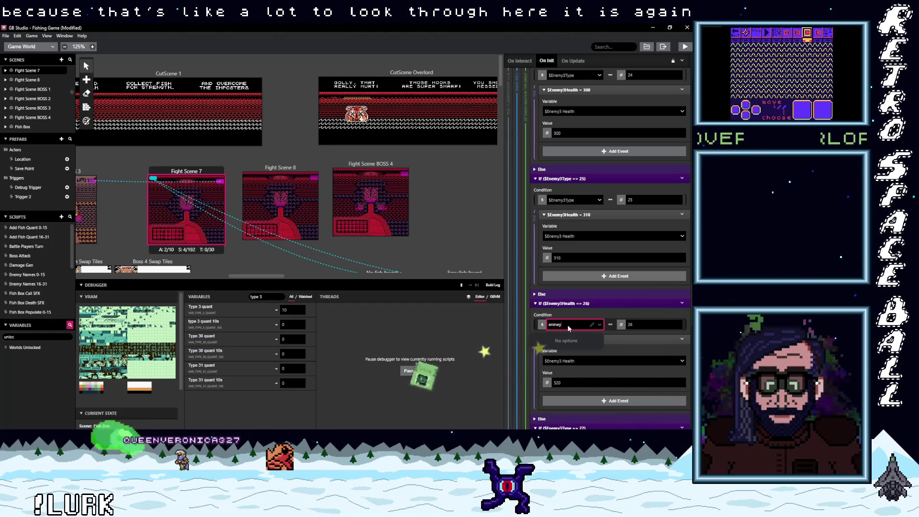
pyautogui.press('BackSpace')
pyautogui.press('BackSpace')
pyautogui.press('BackSpace')
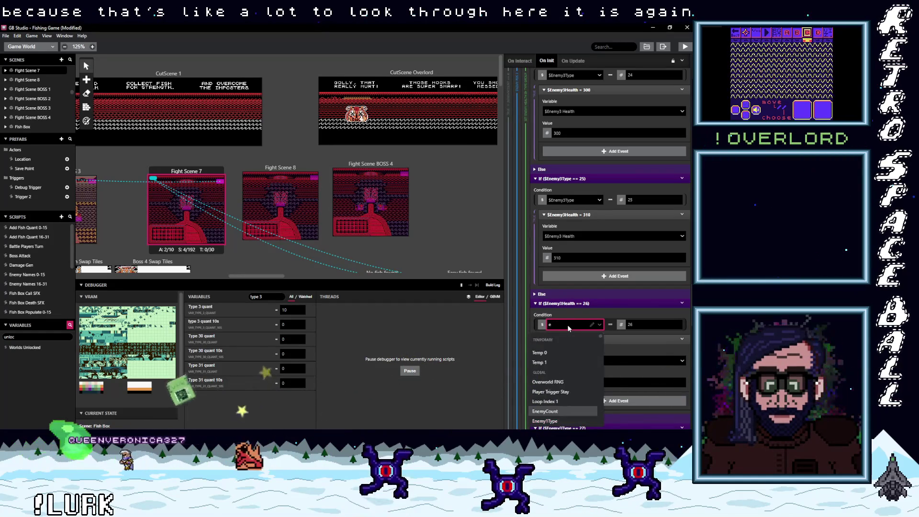
pyautogui.write('nemy 3')
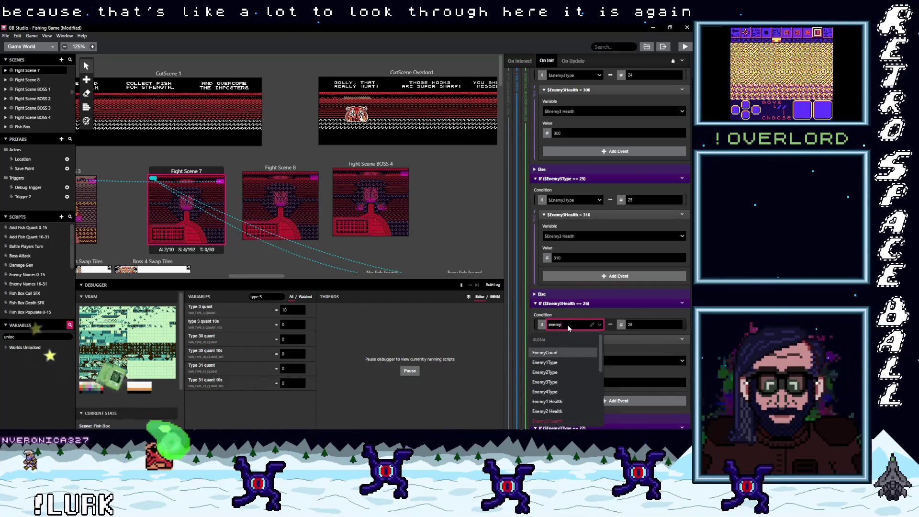
pyautogui.press('BackSpace')
pyautogui.press('BackSpace')
pyautogui.press('BackSpace')
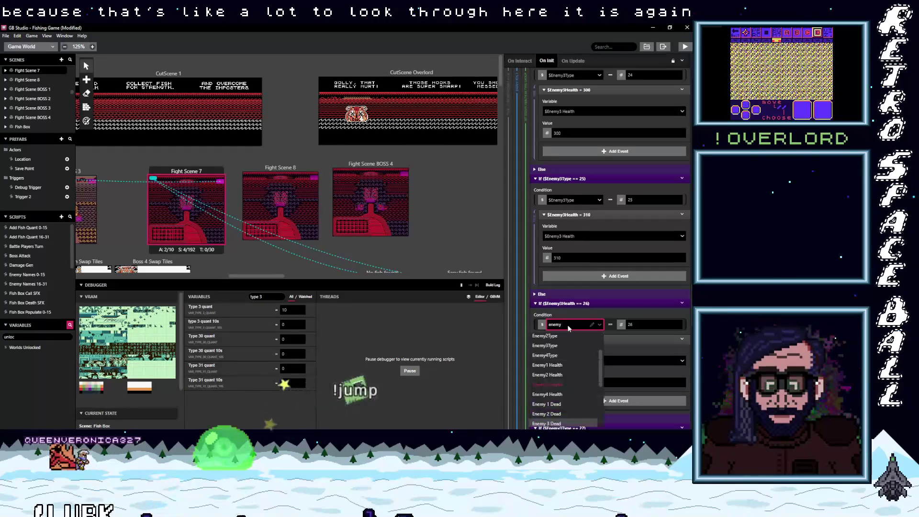
pyautogui.write('y3')
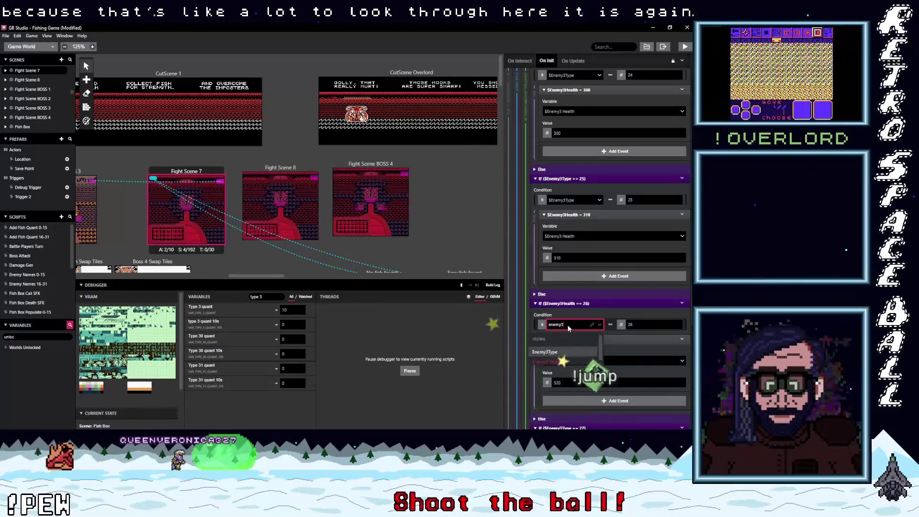
pyautogui.click(560, 352)
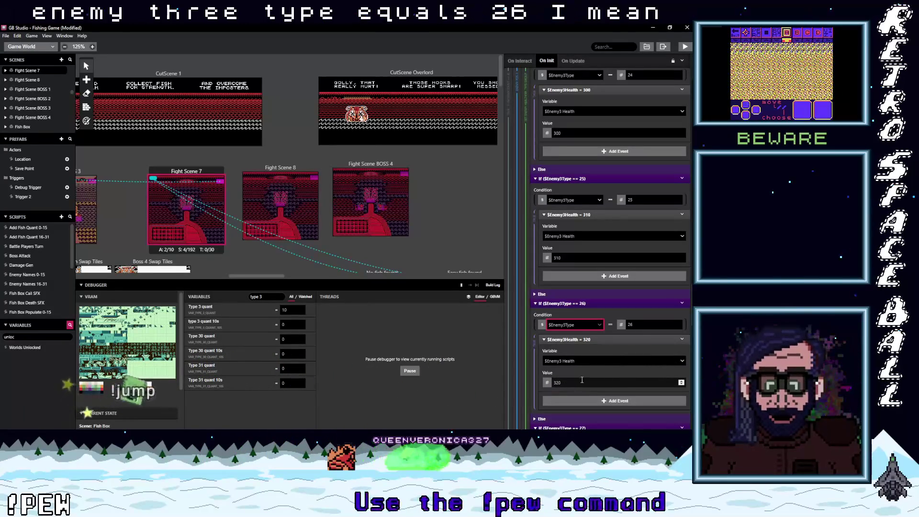
pyautogui.scroll(-3, 583, 378)
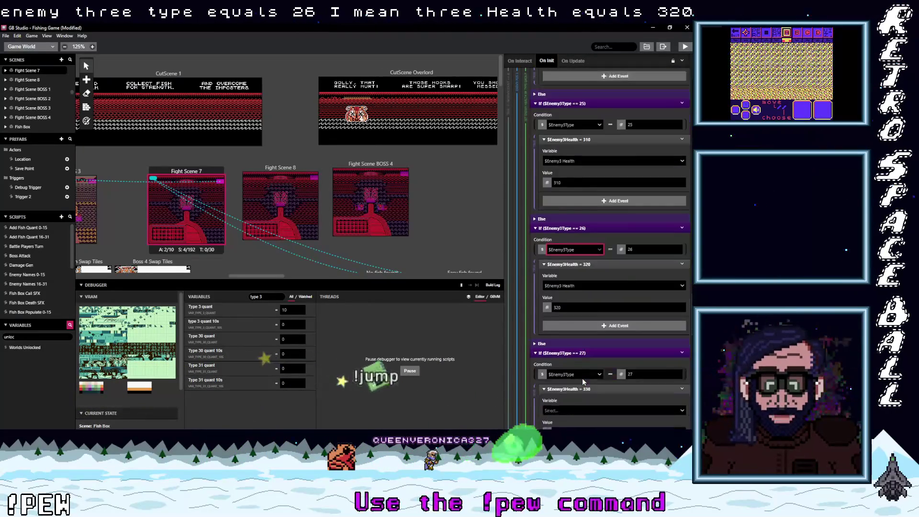
pyautogui.scroll(-5, 584, 377)
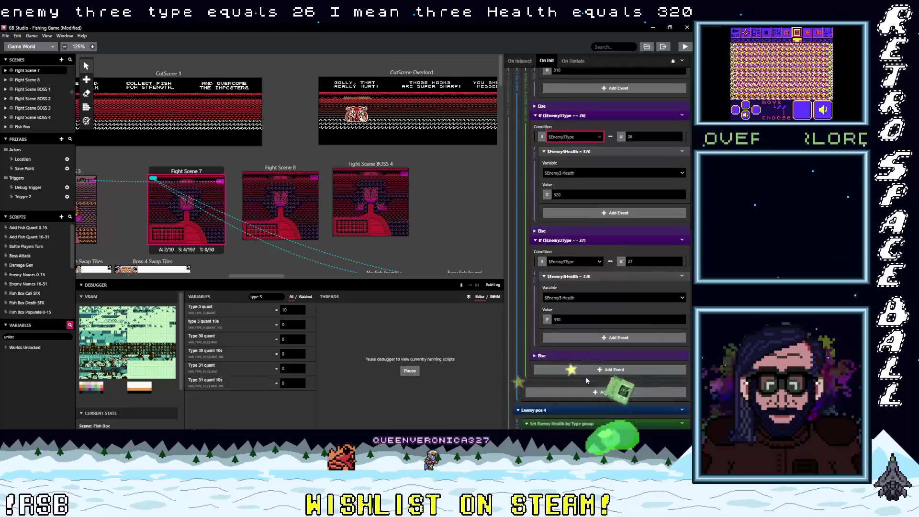
pyautogui.scroll(-5, 586, 378)
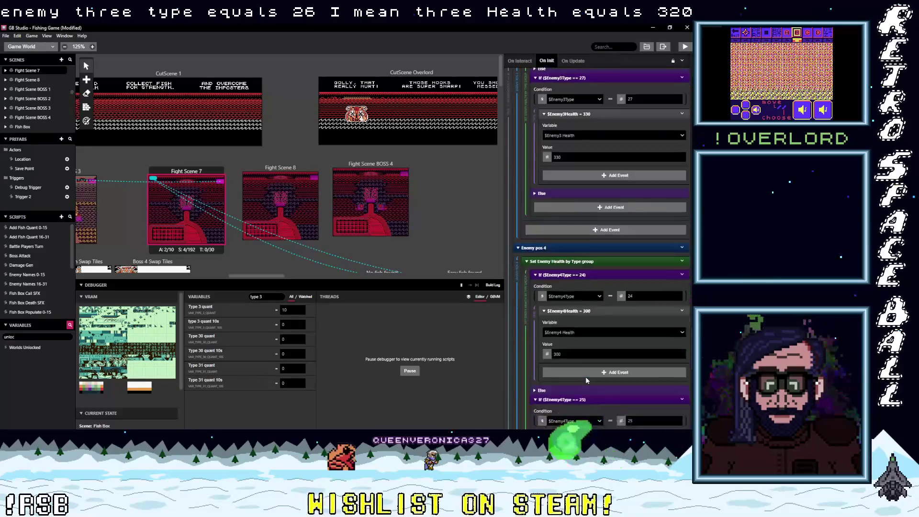
pyautogui.scroll(-3, 585, 376)
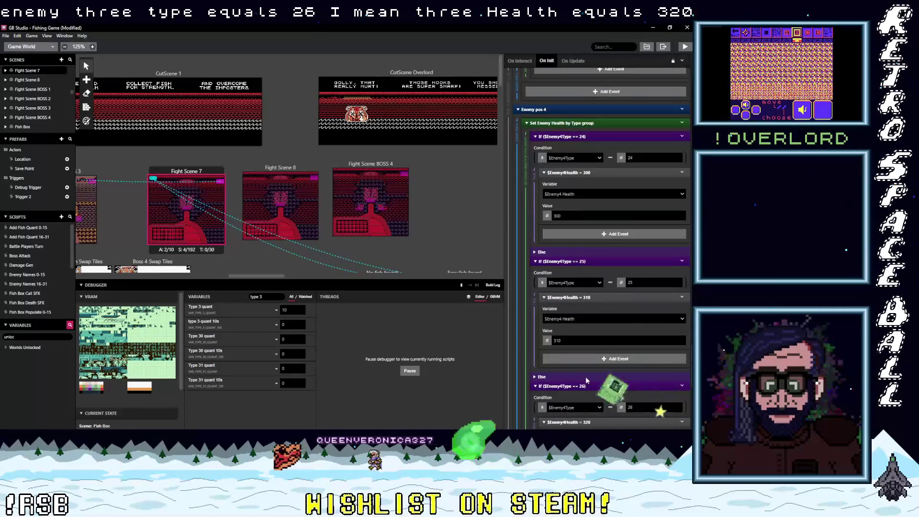
pyautogui.scroll(-5, 586, 379)
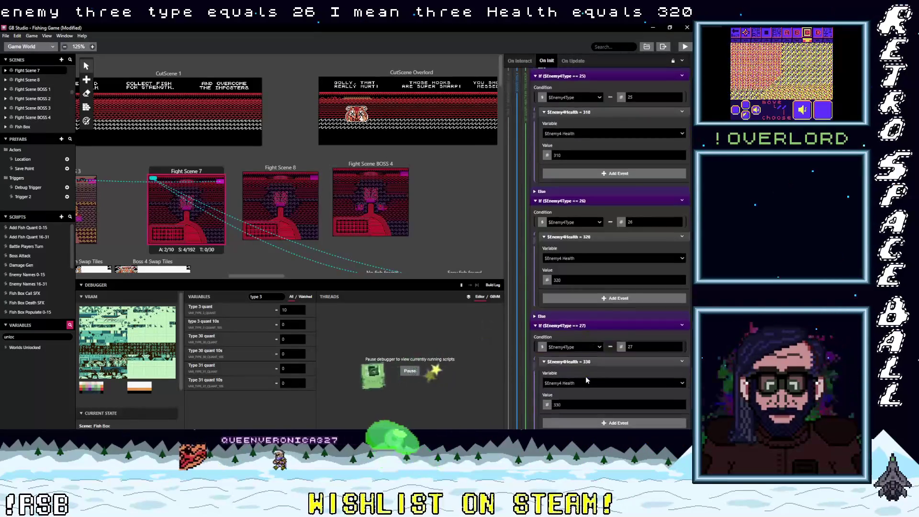
pyautogui.scroll(-2, 585, 376)
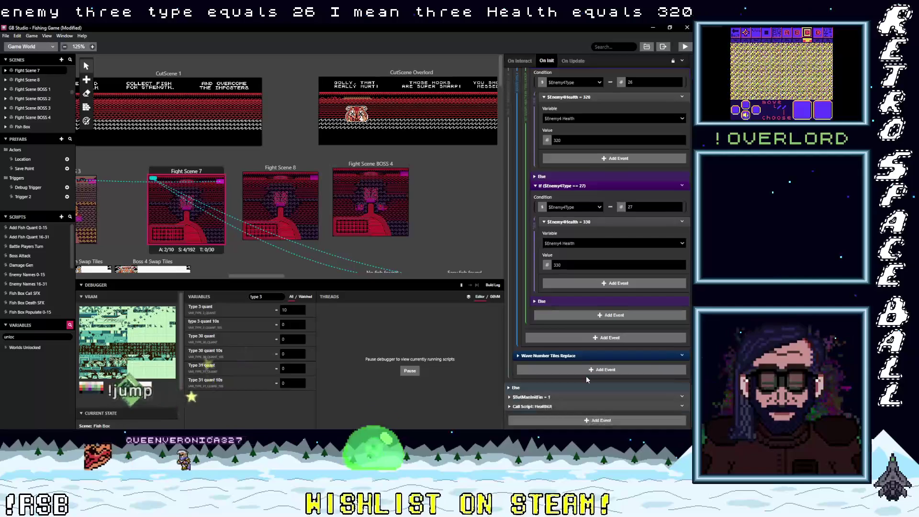
pyautogui.scroll(2, 585, 375)
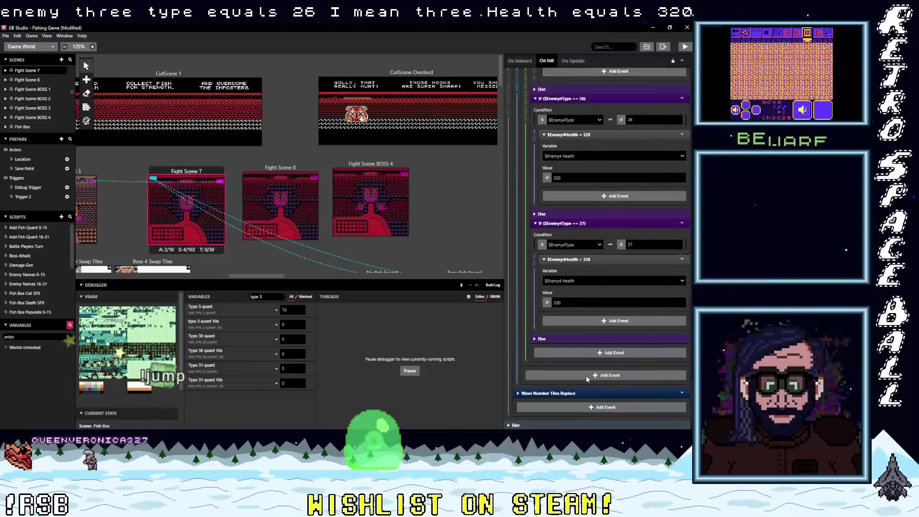
pyautogui.scroll(2, 587, 374)
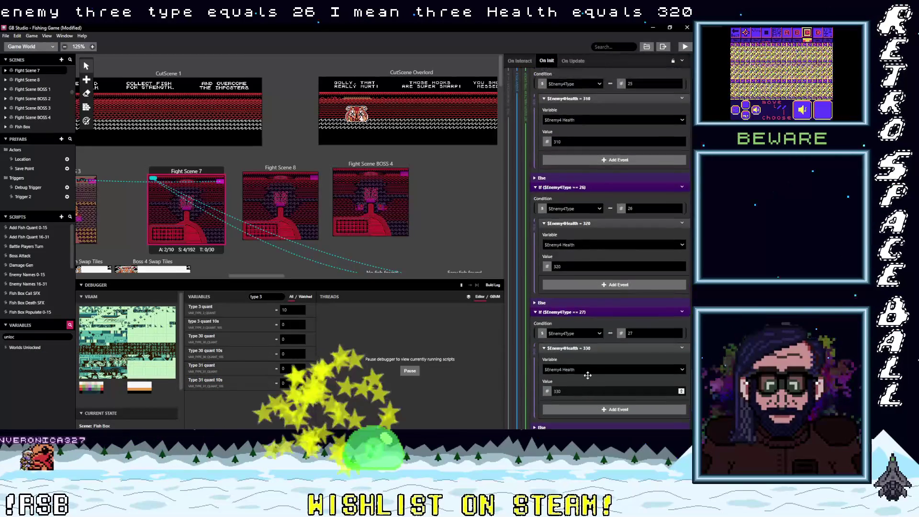
pyautogui.scroll(1, 587, 375)
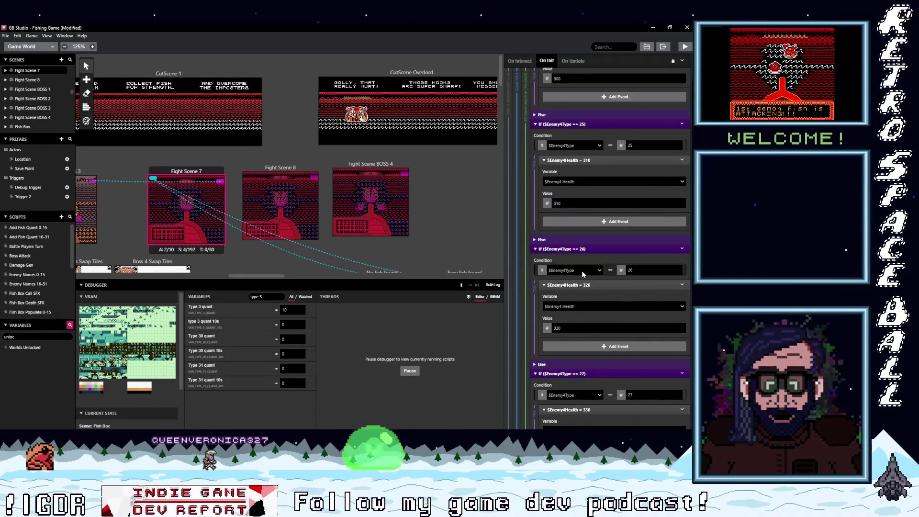
pyautogui.scroll(10, 581, 332)
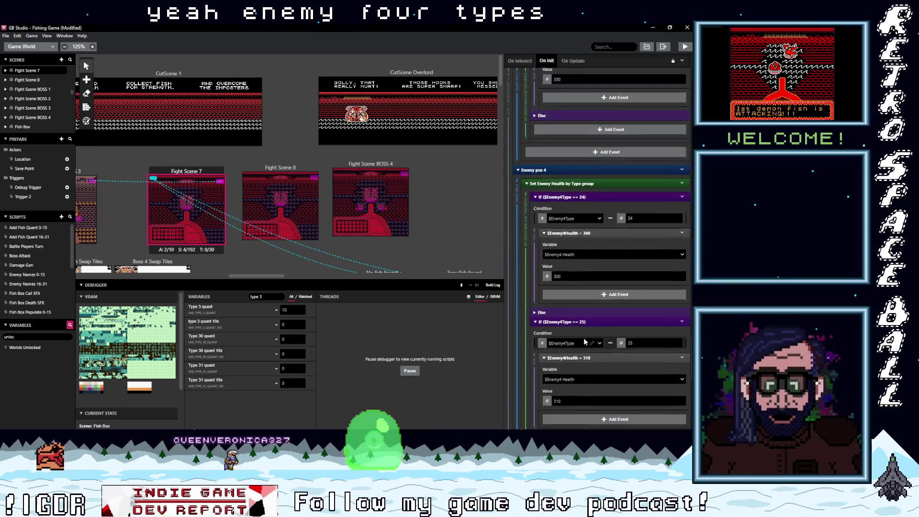
pyautogui.scroll(8, 585, 343)
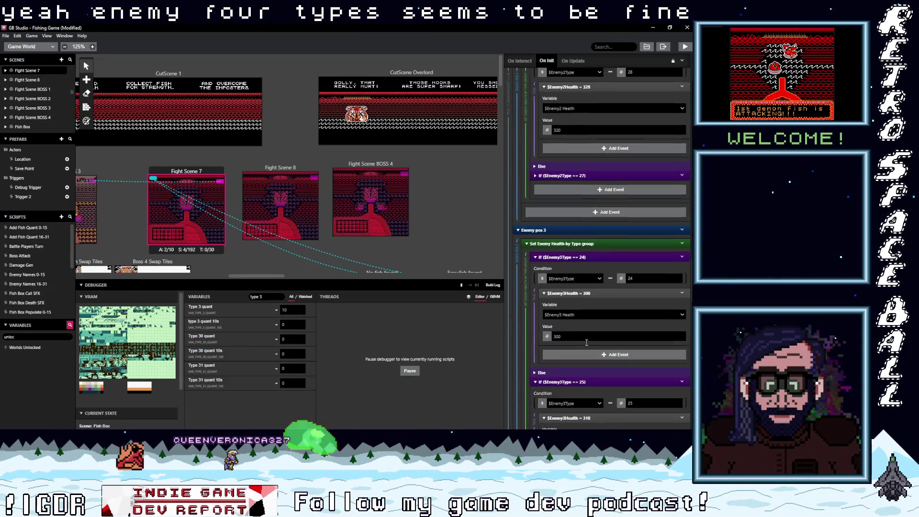
pyautogui.scroll(5, 585, 345)
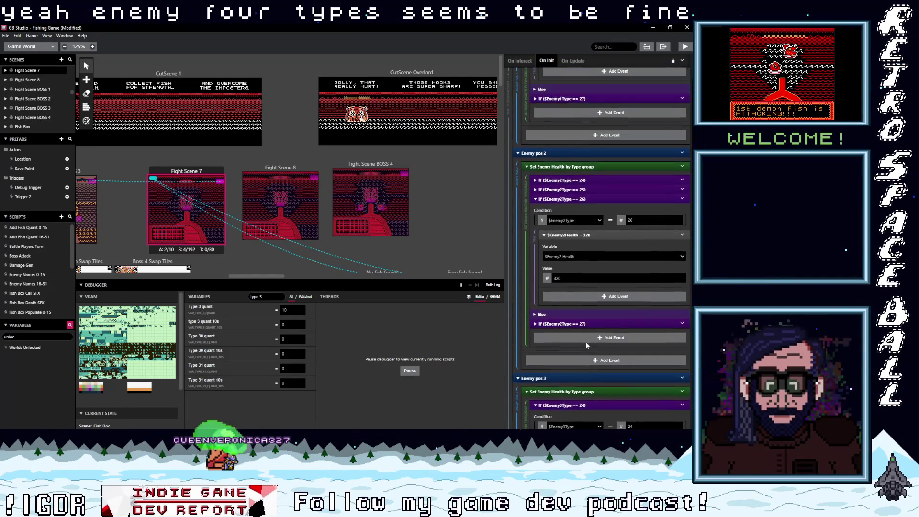
pyautogui.scroll(3, 586, 341)
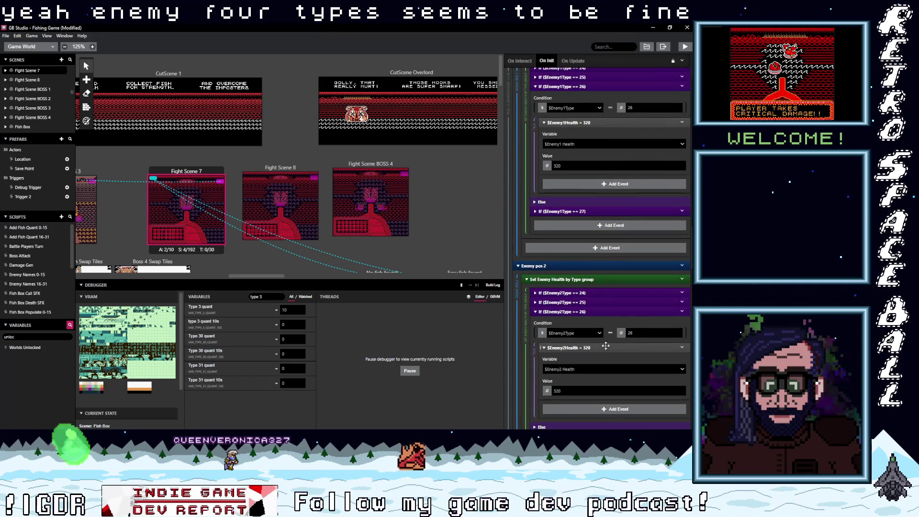
pyautogui.scroll(-3, 605, 345)
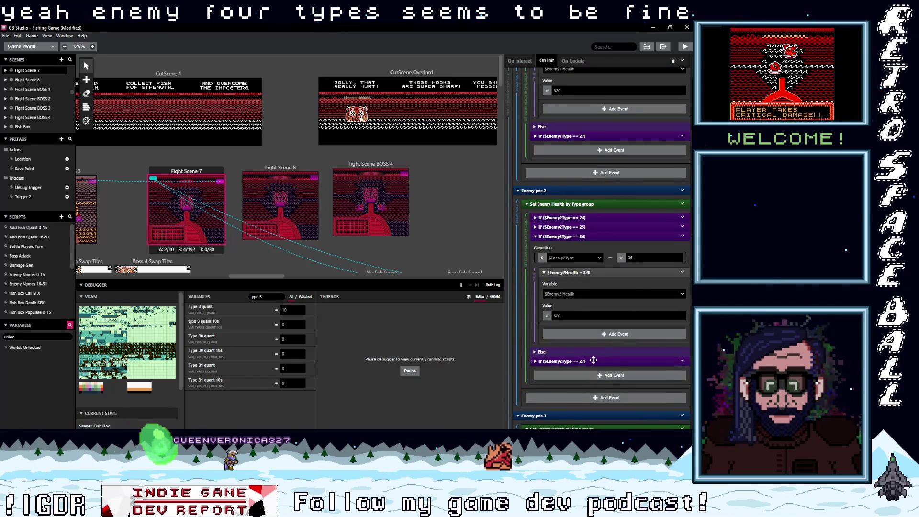
pyautogui.click(602, 360)
# - Expand the Enemy2Type 24 and 25 checks and the Enemy1Type 24, 25 and 27 health checks
pyautogui.scroll(-2, 604, 347)
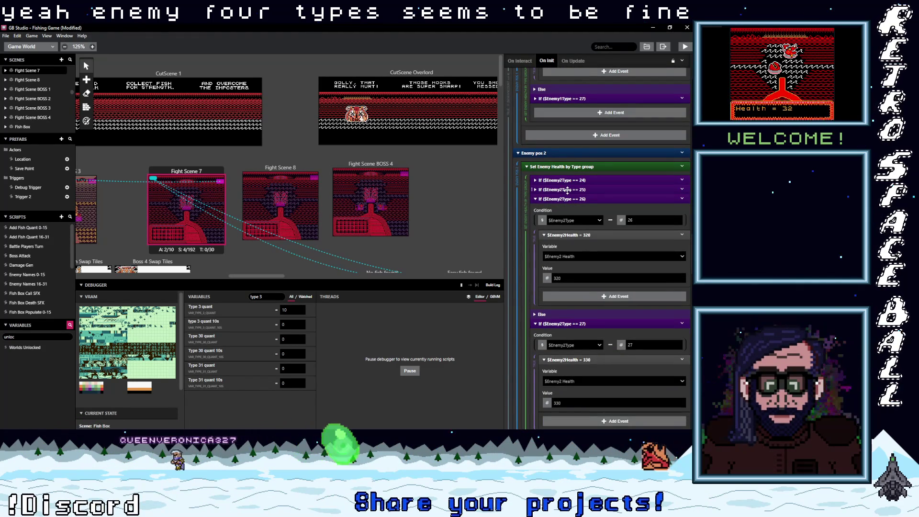
pyautogui.click(567, 189)
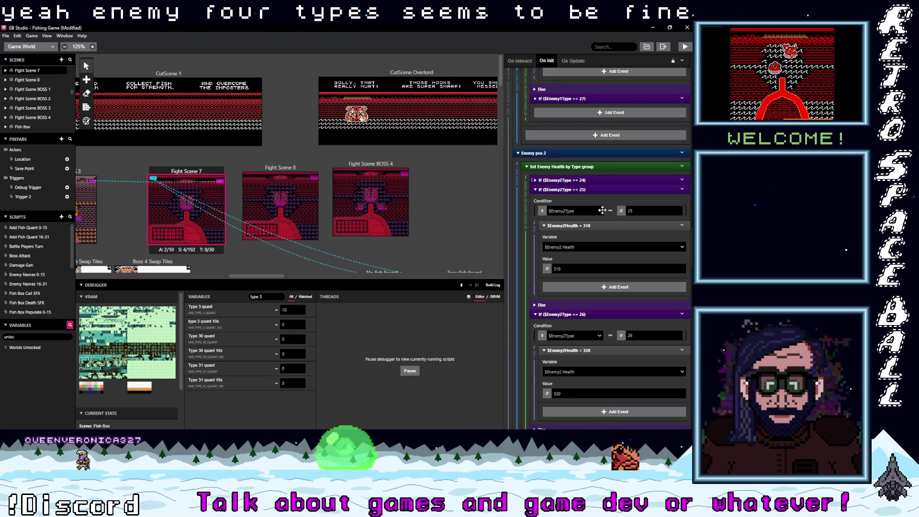
pyautogui.click(603, 180)
pyautogui.scroll(3, 610, 278)
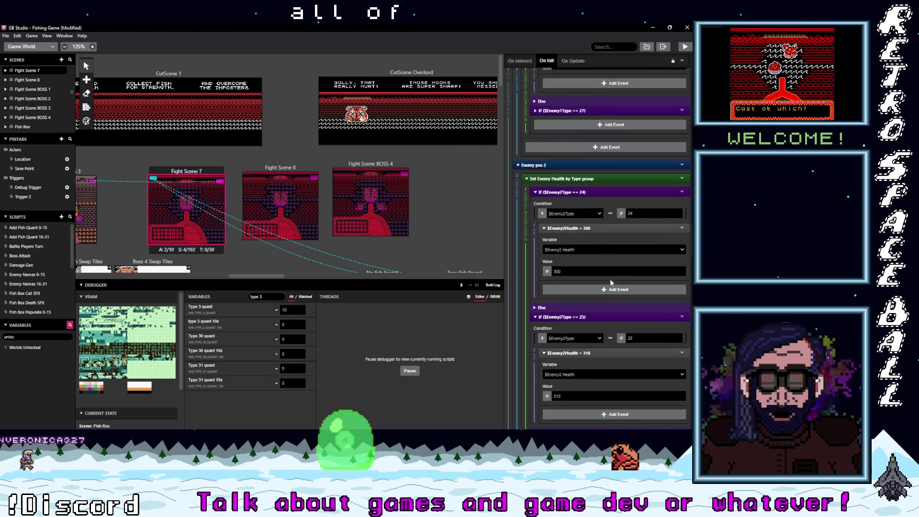
pyautogui.scroll(6, 610, 279)
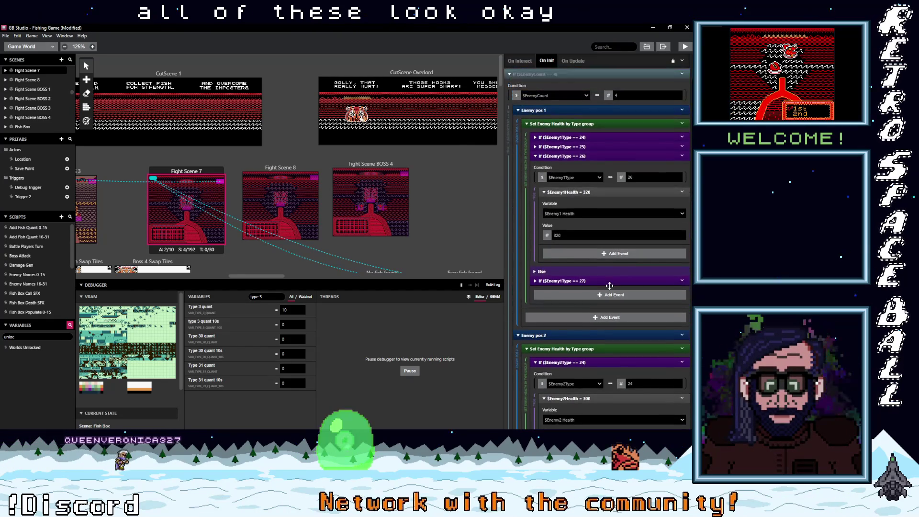
pyautogui.click(583, 286)
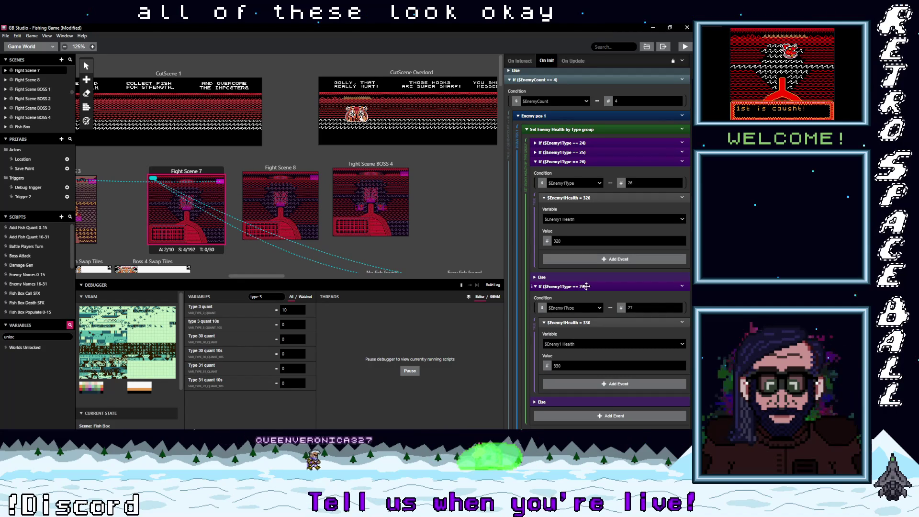
pyautogui.click(563, 152)
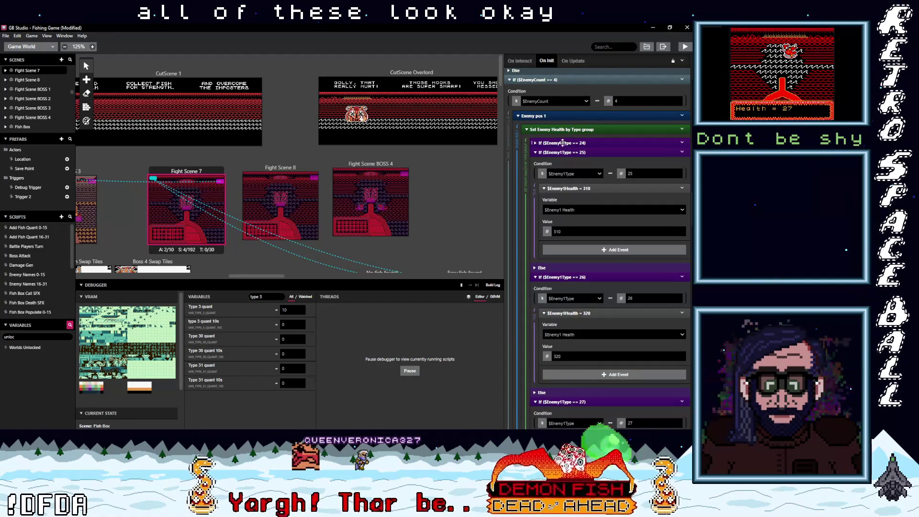
pyautogui.click(560, 142)
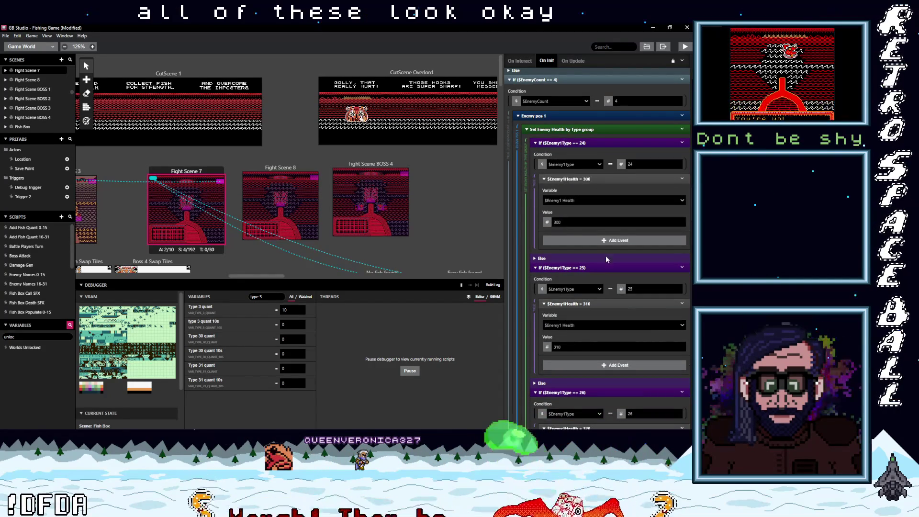
pyautogui.scroll(10, 605, 260)
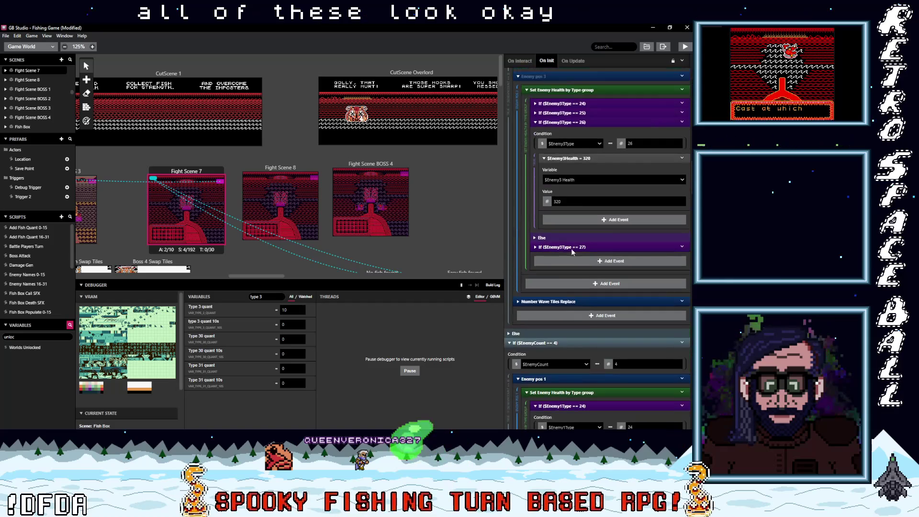
# - Expand enemy 3's health checks for types 24, 25 and 27
pyautogui.click(569, 246)
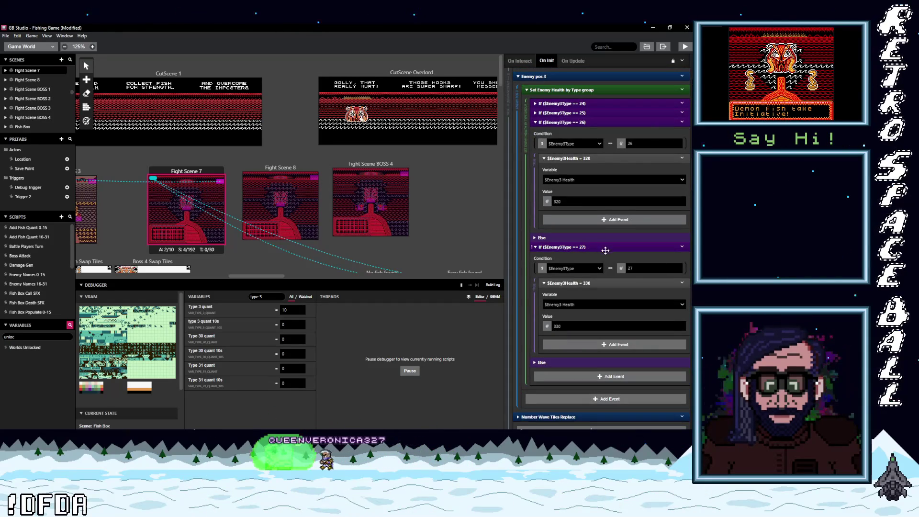
pyautogui.scroll(1, 606, 258)
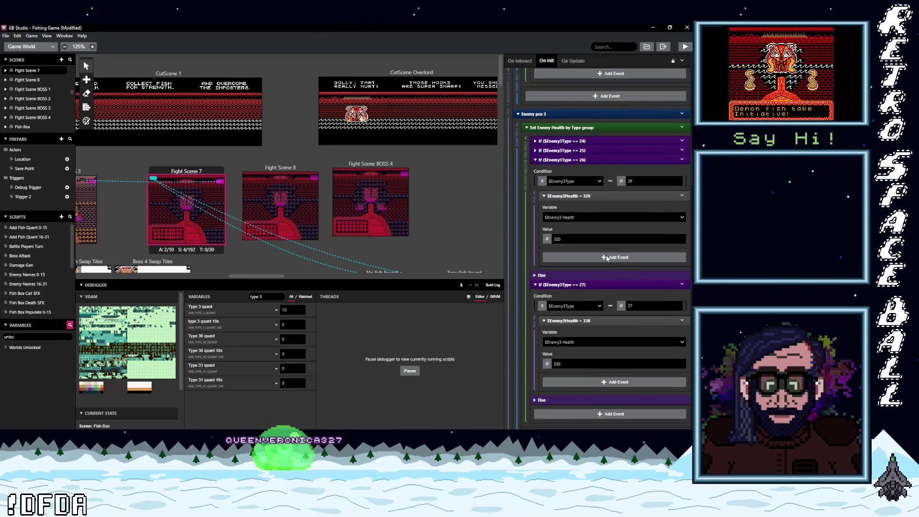
pyautogui.click(578, 151)
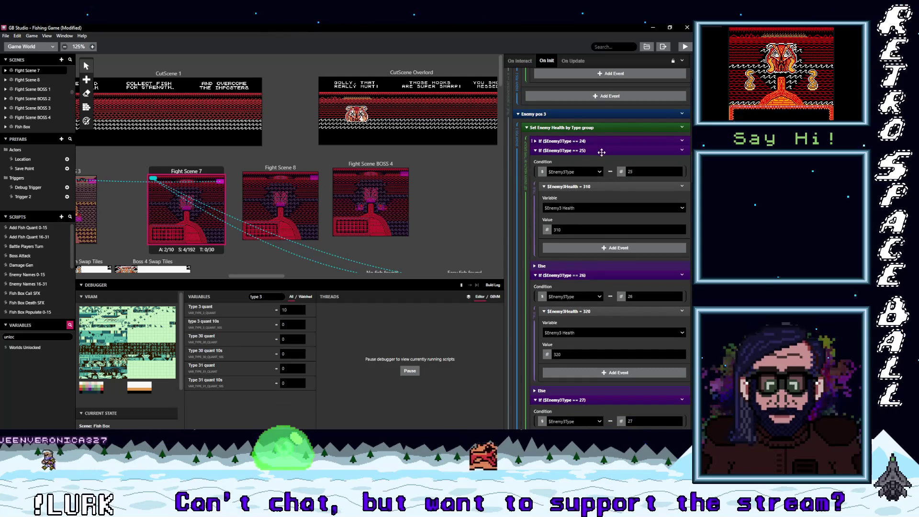
pyautogui.click(606, 142)
pyautogui.scroll(2, 608, 259)
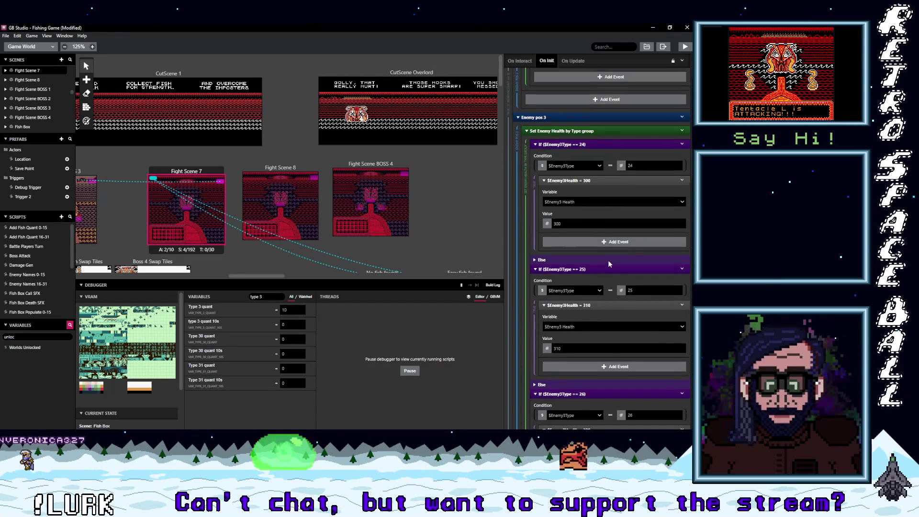
pyautogui.scroll(2, 598, 270)
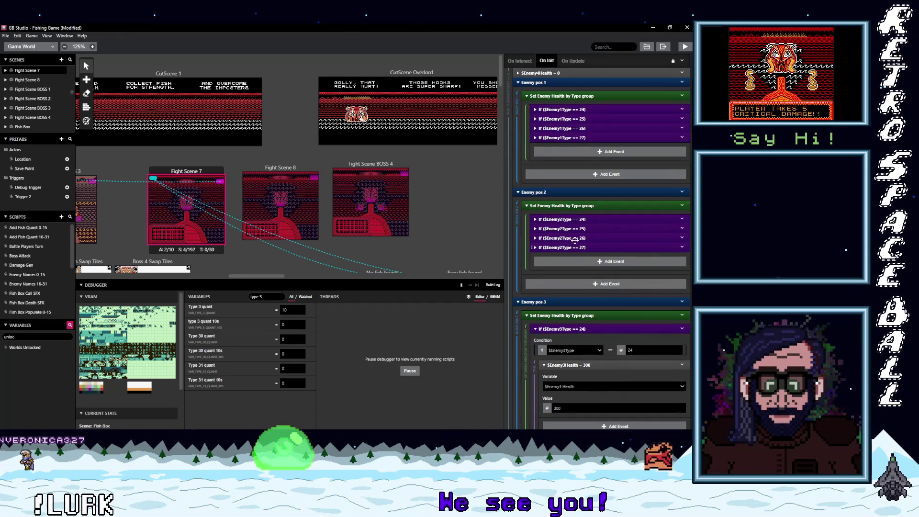
# - Expand enemy 2's health checks for types 24 through 27
pyautogui.click(574, 246)
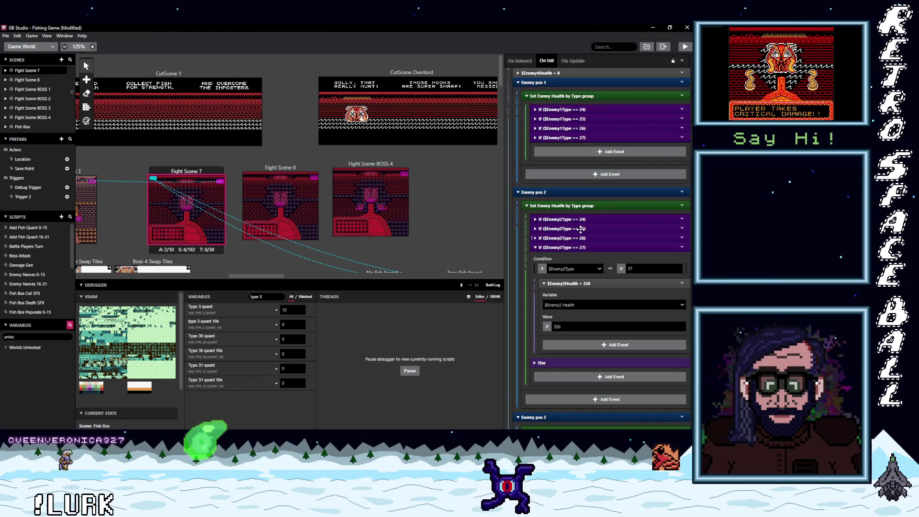
pyautogui.click(580, 238)
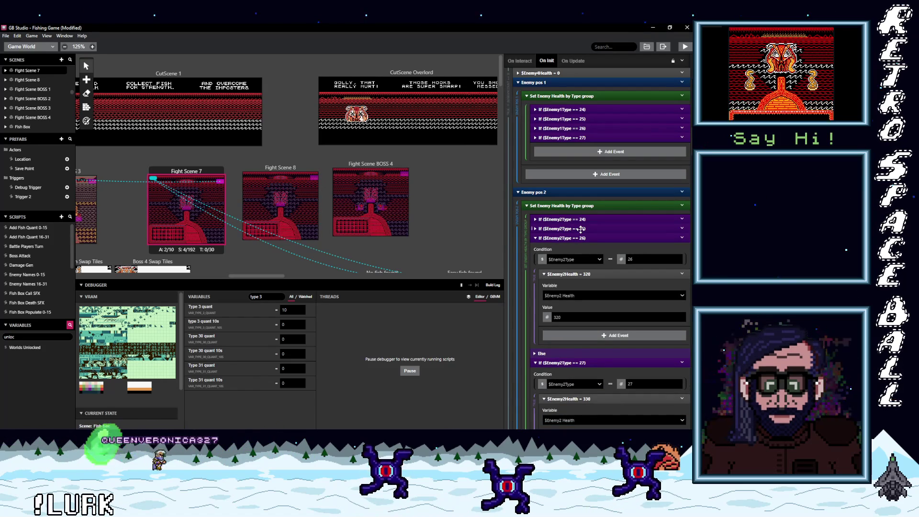
pyautogui.click(581, 228)
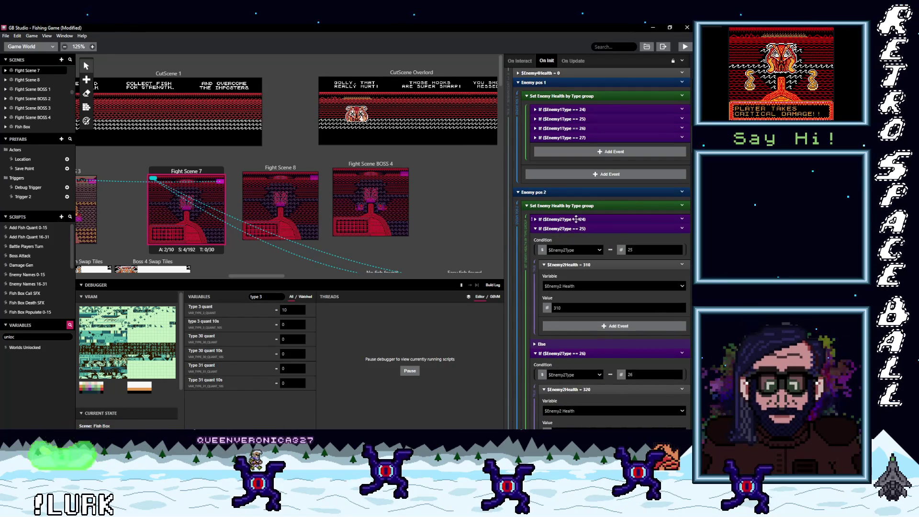
pyautogui.click(576, 218)
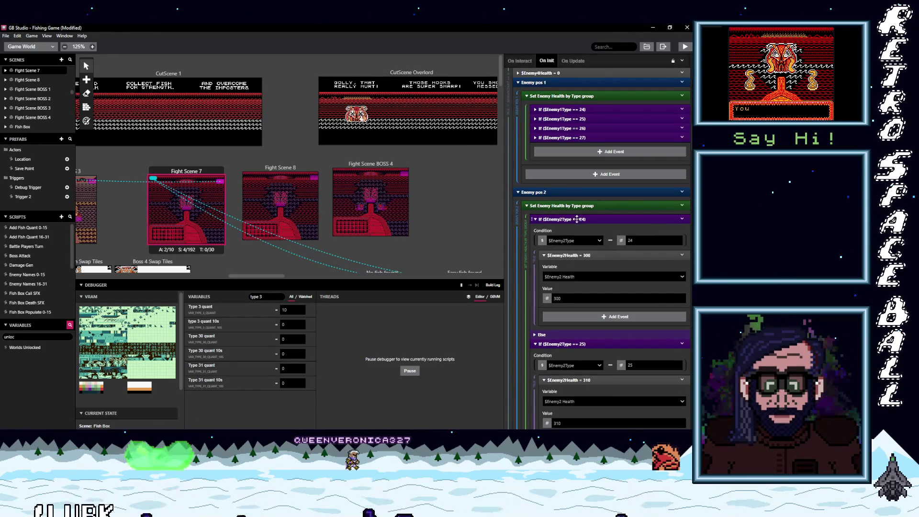
pyautogui.scroll(3, 593, 265)
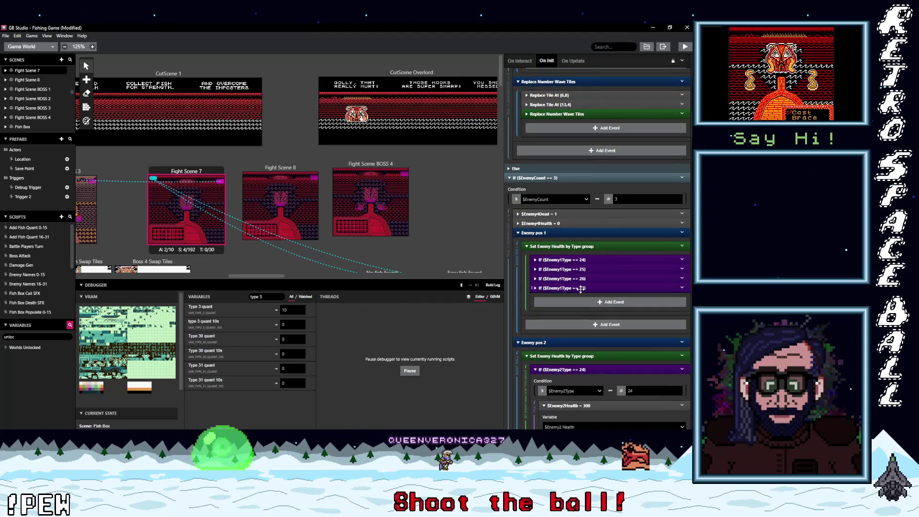
# - Expand enemy 1's type 24–27 checks in the three-enemy branch to review health 300–330
pyautogui.click(594, 287)
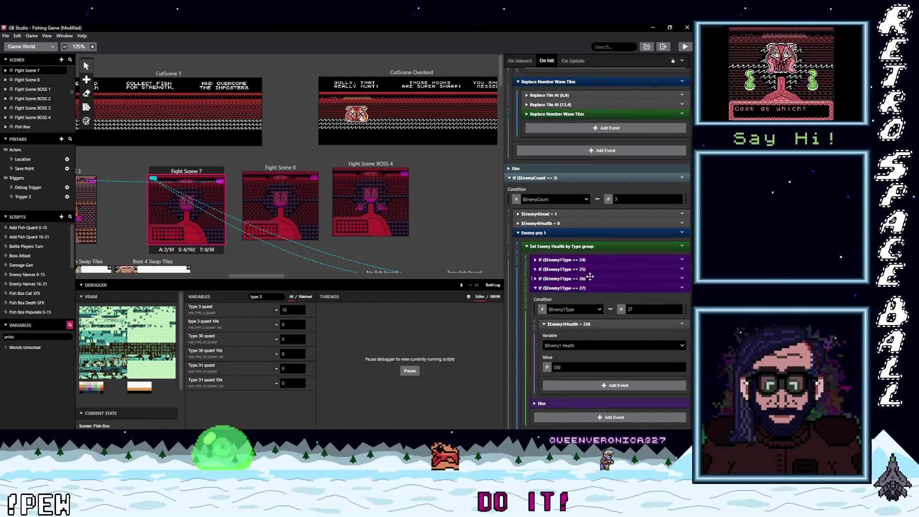
pyautogui.click(590, 277)
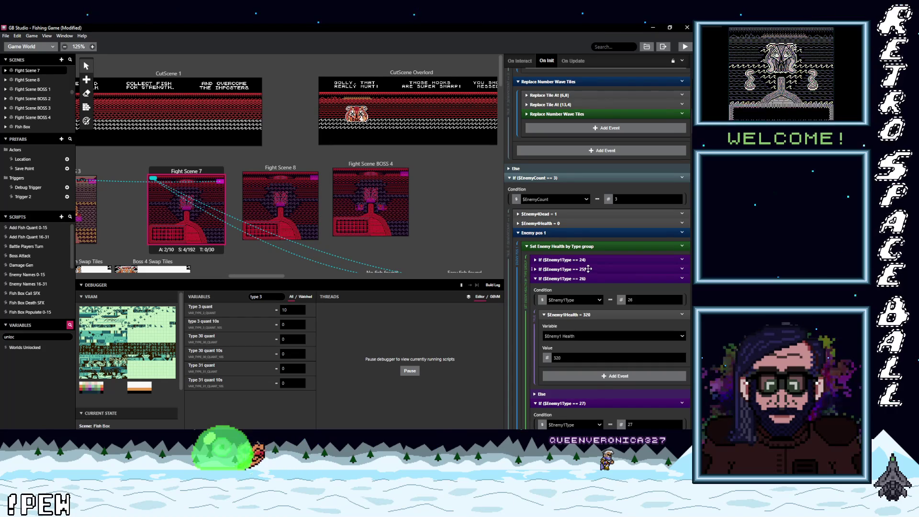
pyautogui.click(588, 269)
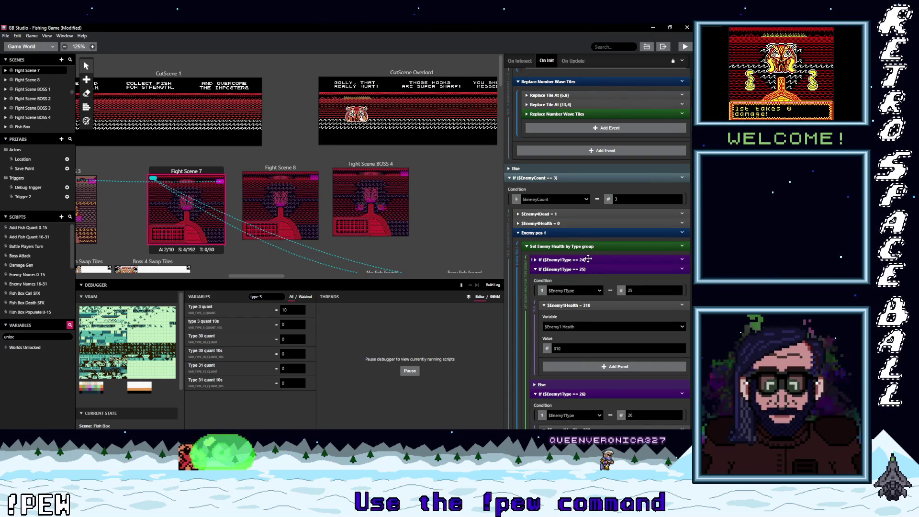
pyautogui.click(588, 259)
pyautogui.scroll(3, 595, 263)
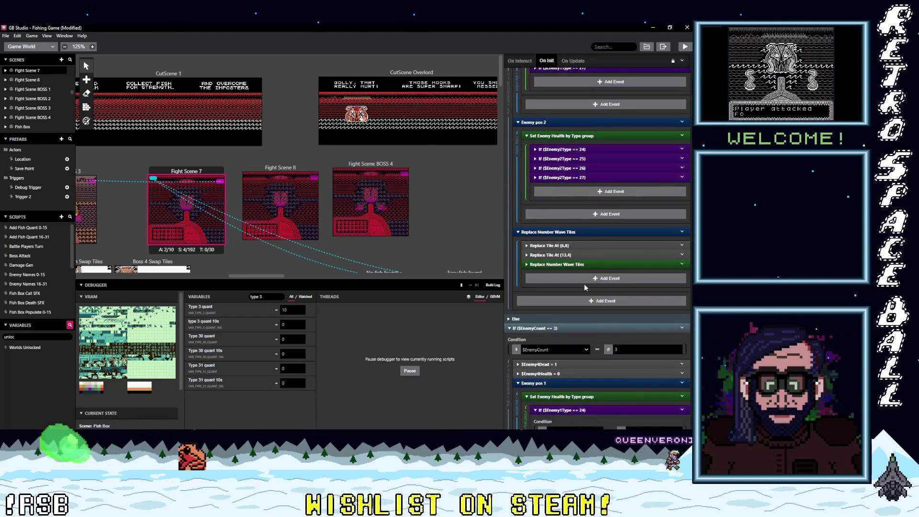
# - Expand enemy 2's type 24–27 health checks in the two-enemy branch
pyautogui.scroll(1, 584, 283)
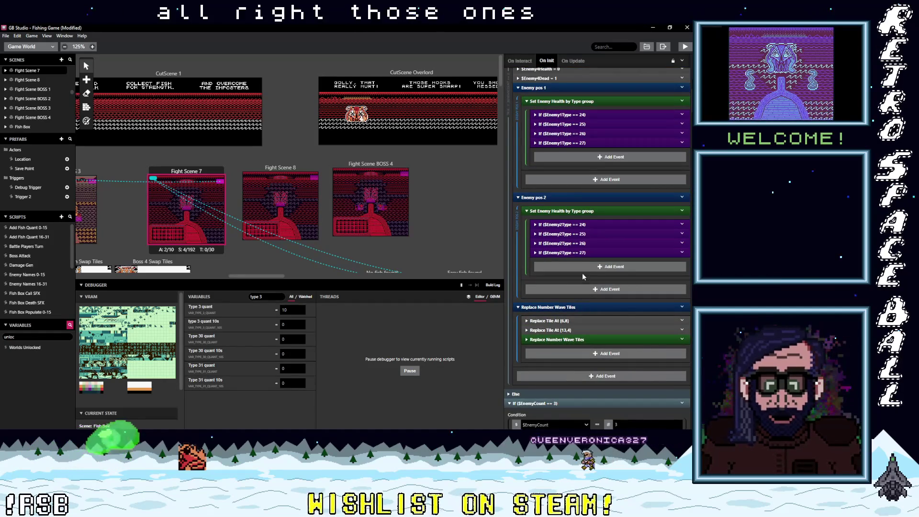
pyautogui.scroll(-10, 590, 274)
pyautogui.scroll(-2, 587, 320)
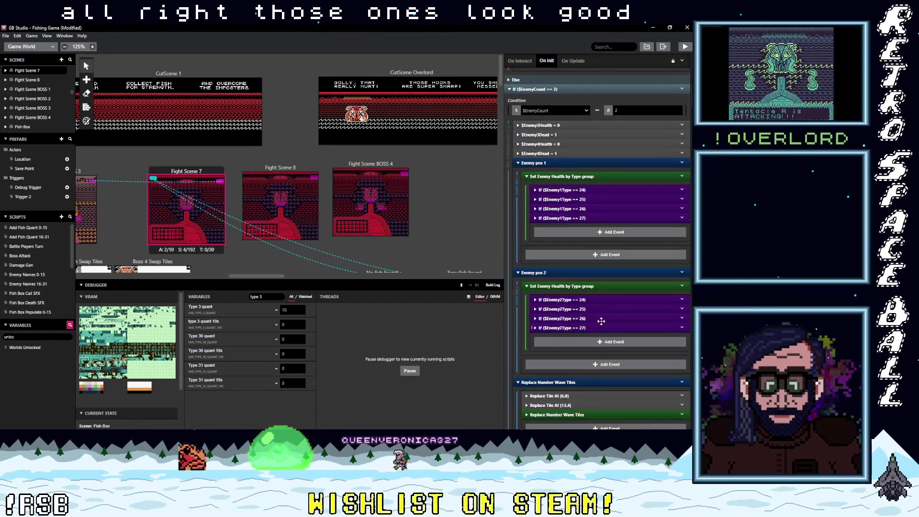
pyautogui.scroll(-1, 600, 321)
pyautogui.click(588, 290)
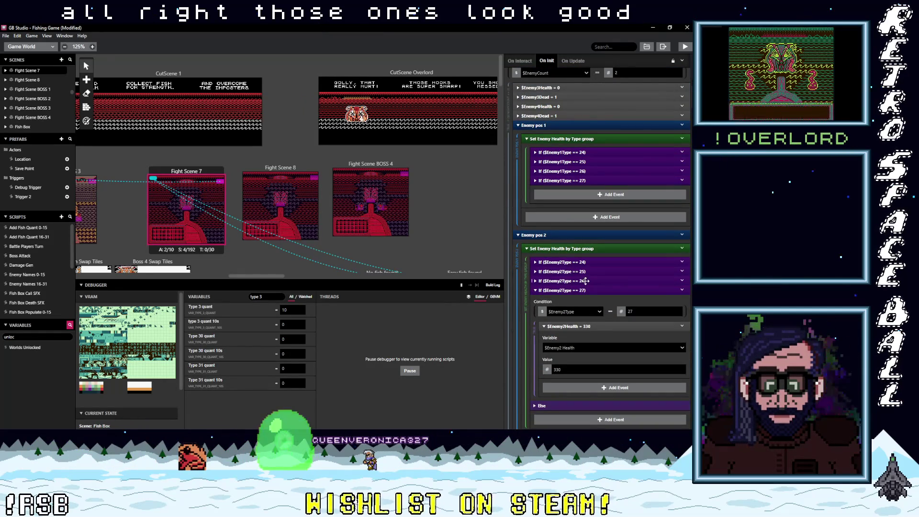
pyautogui.click(584, 281)
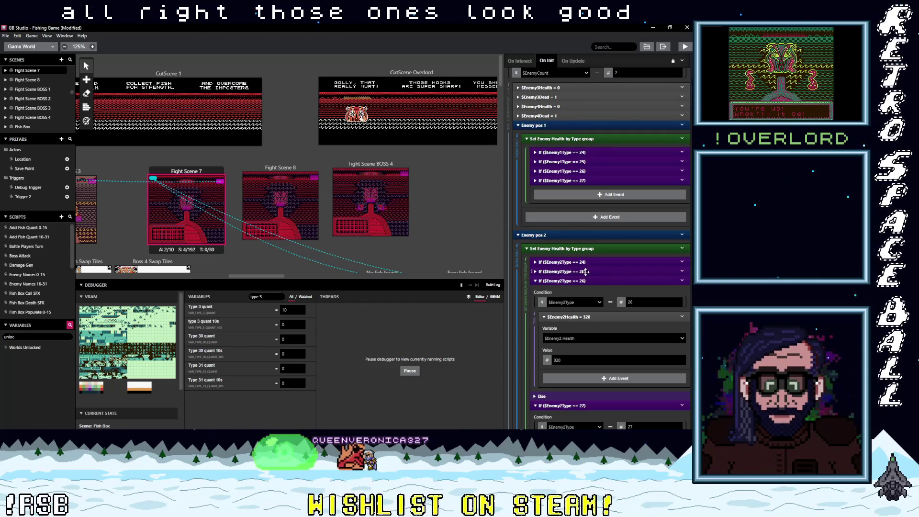
pyautogui.click(586, 271)
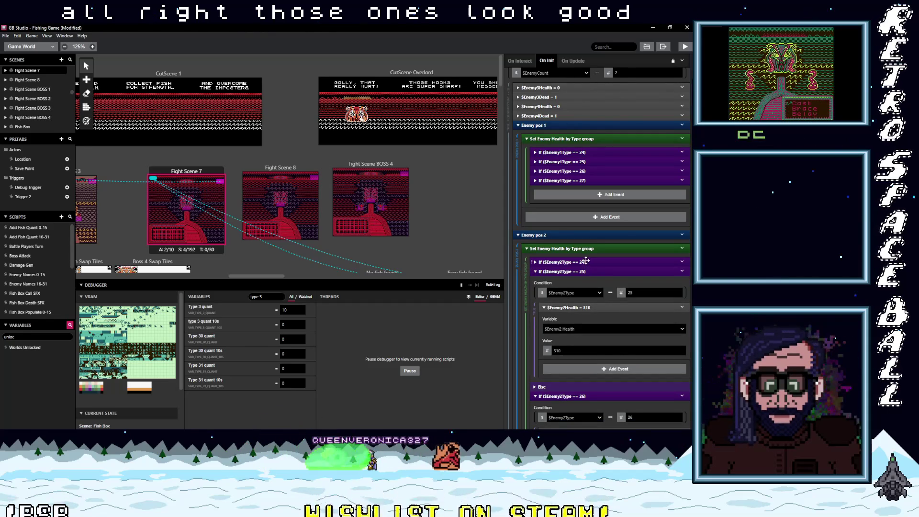
pyautogui.click(587, 261)
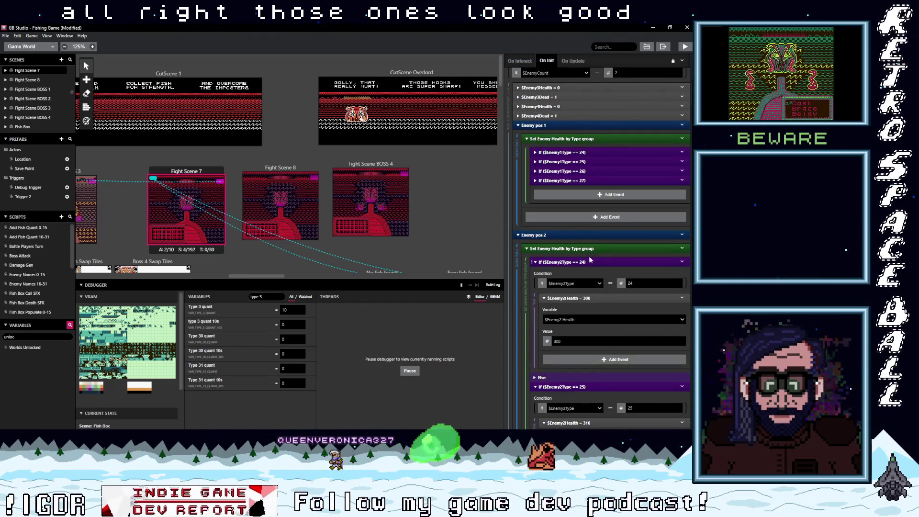
# - Expand enemy 1's type 24–27 health checks in the two-enemy branch
pyautogui.click(585, 177)
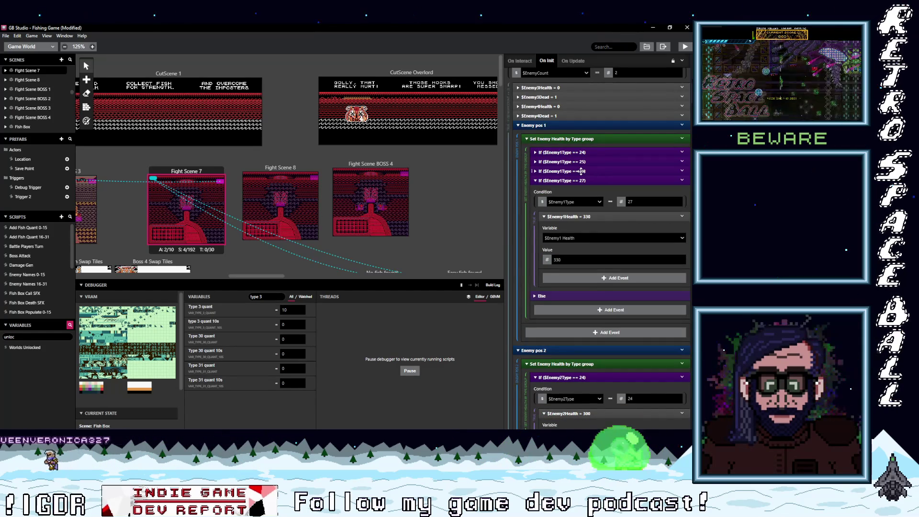
pyautogui.click(579, 167)
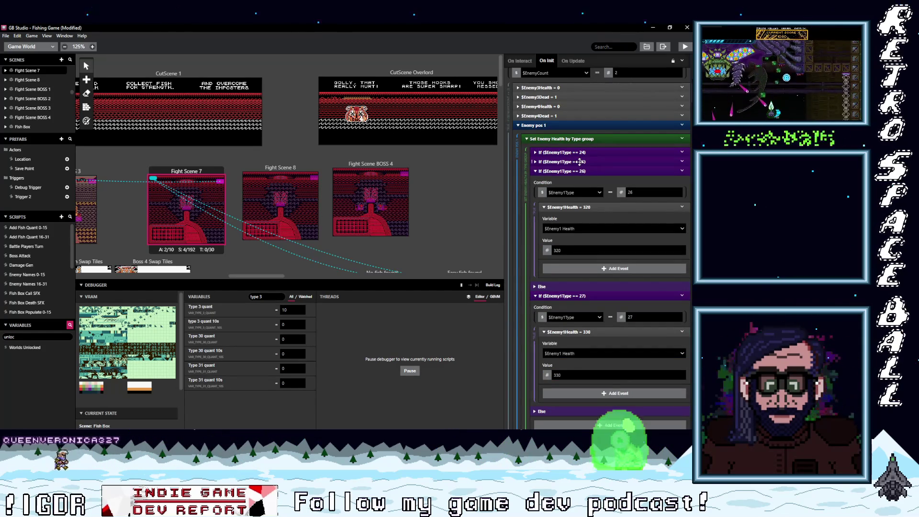
pyautogui.click(579, 161)
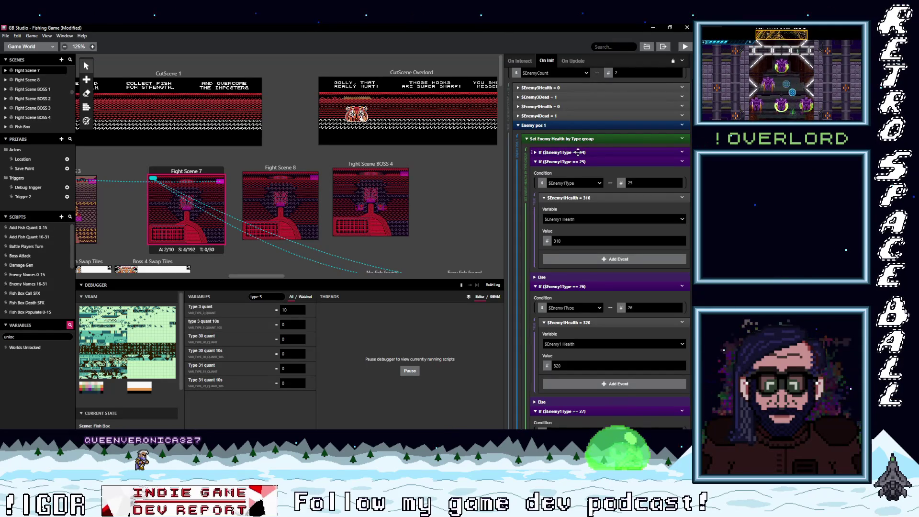
pyautogui.click(578, 152)
pyautogui.scroll(1, 587, 265)
pyautogui.scroll(5, 587, 265)
pyautogui.scroll(1, 588, 266)
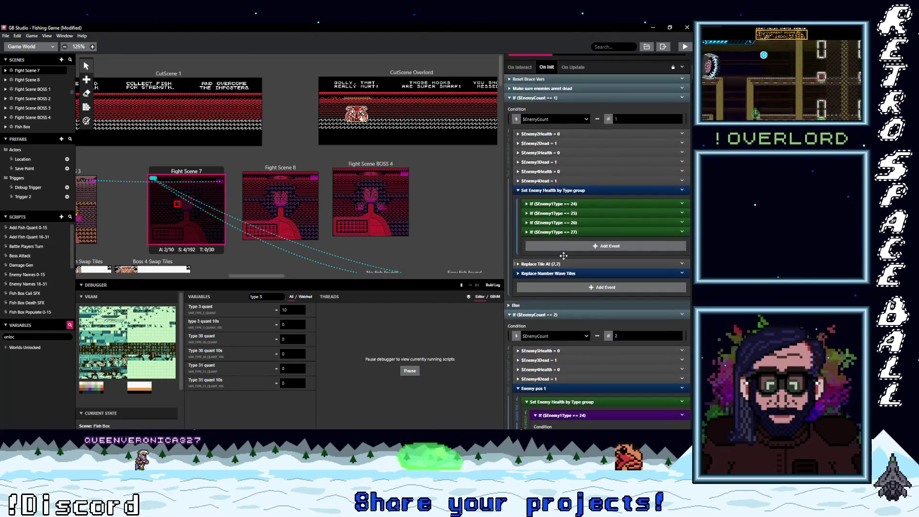
# - Expand the one-enemy branch's Enemy1Type 24–27 checks, showing health values 300 through 330
pyautogui.click(570, 233)
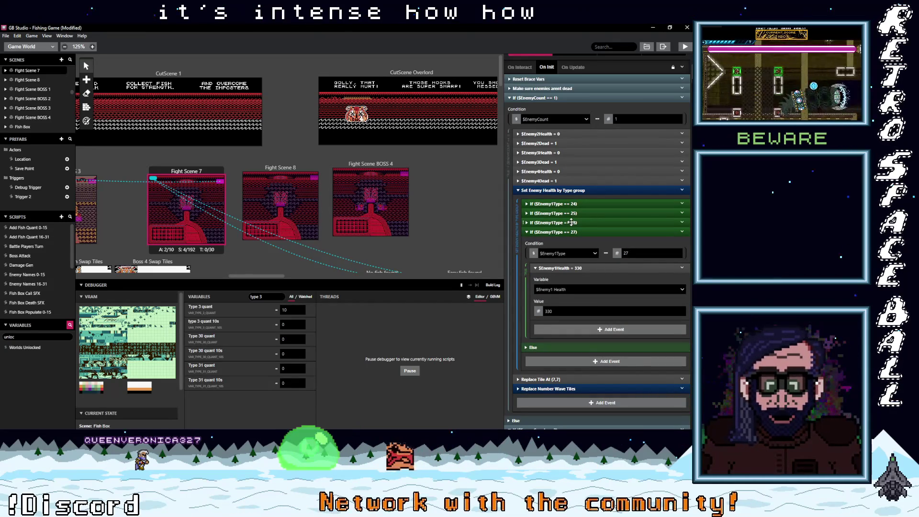
pyautogui.click(571, 222)
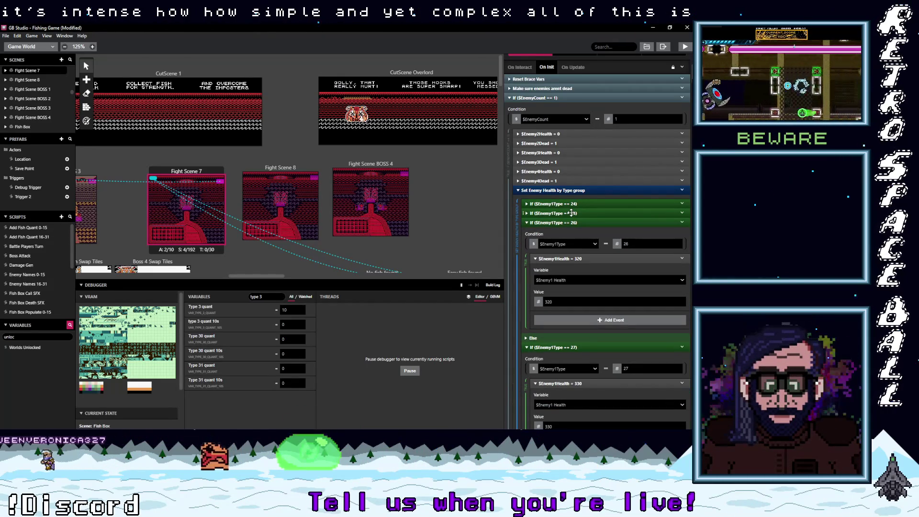
pyautogui.click(572, 213)
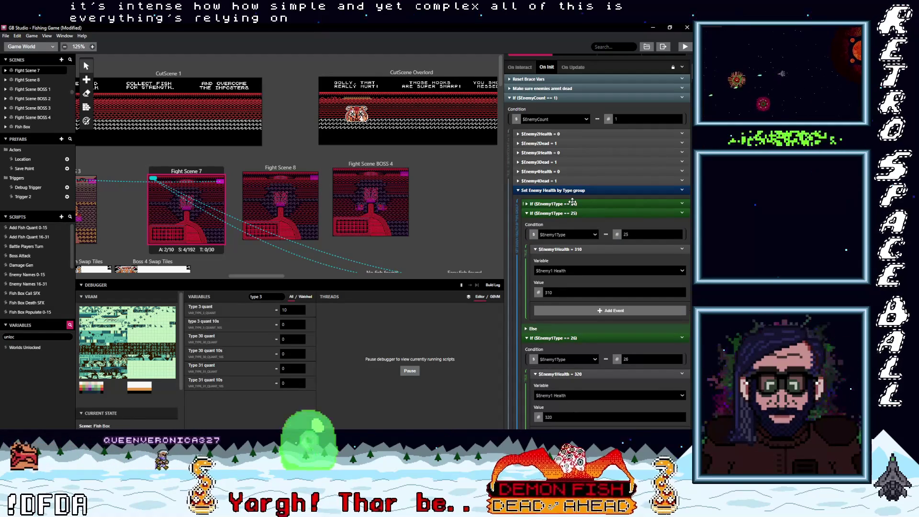
pyautogui.click(572, 203)
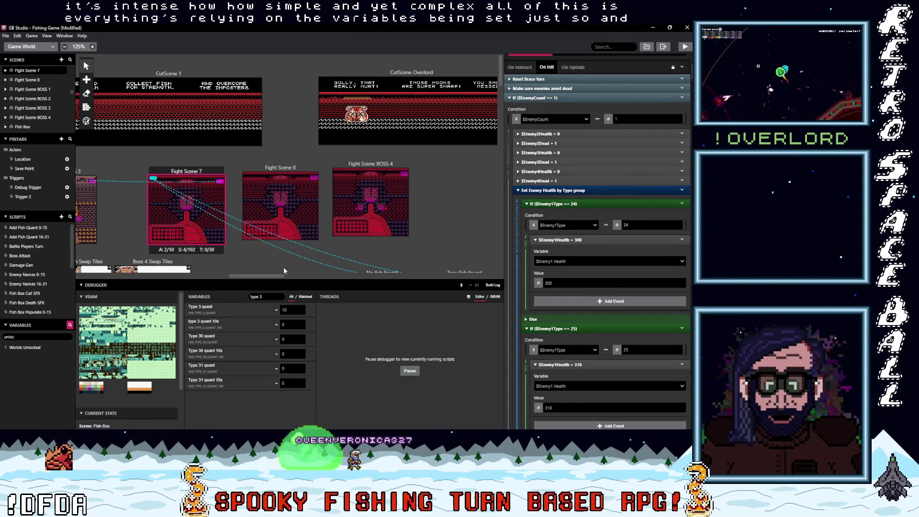
# - Open Fight Scene 8's Battle Manager script and scroll through its On Init events
pyautogui.click(315, 180)
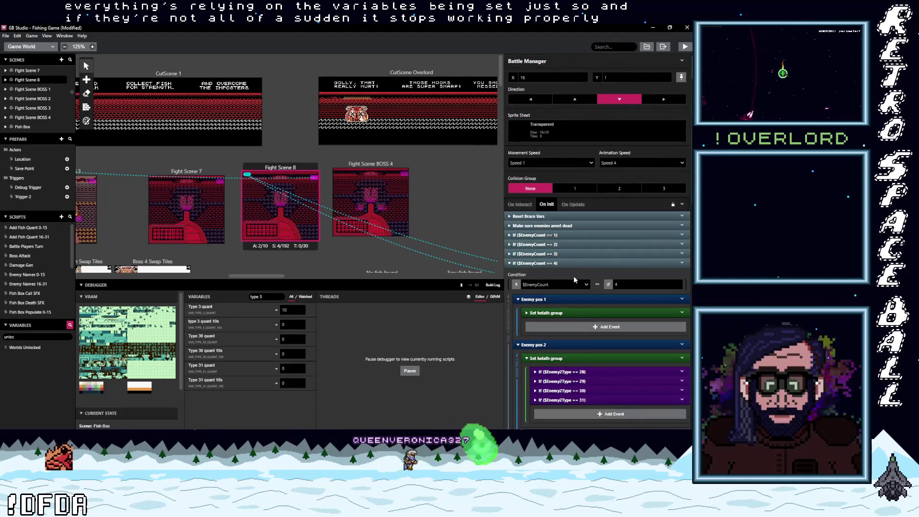
pyautogui.scroll(-5, 573, 276)
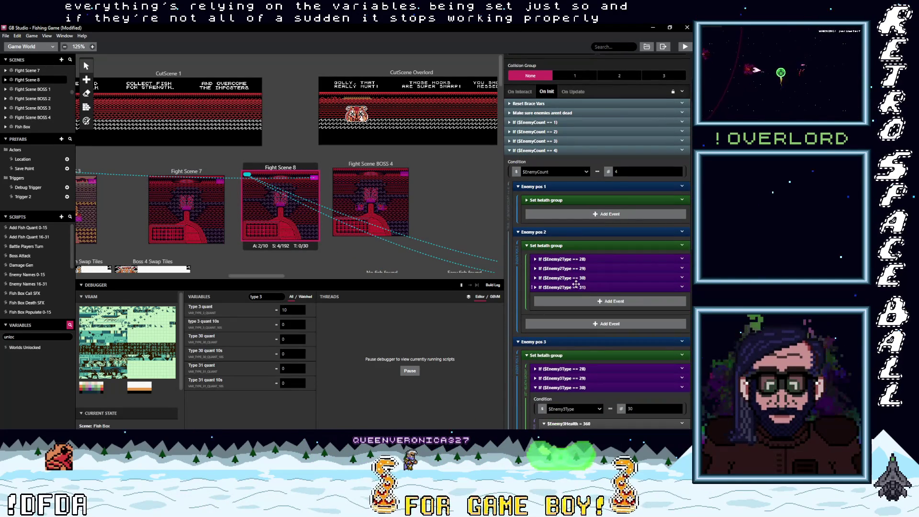
pyautogui.scroll(-5, 575, 291)
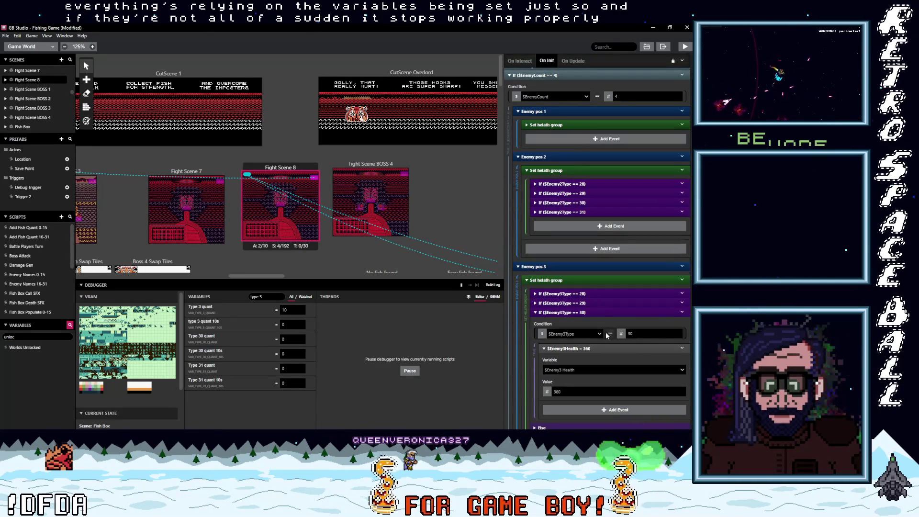
pyautogui.scroll(-2, 602, 332)
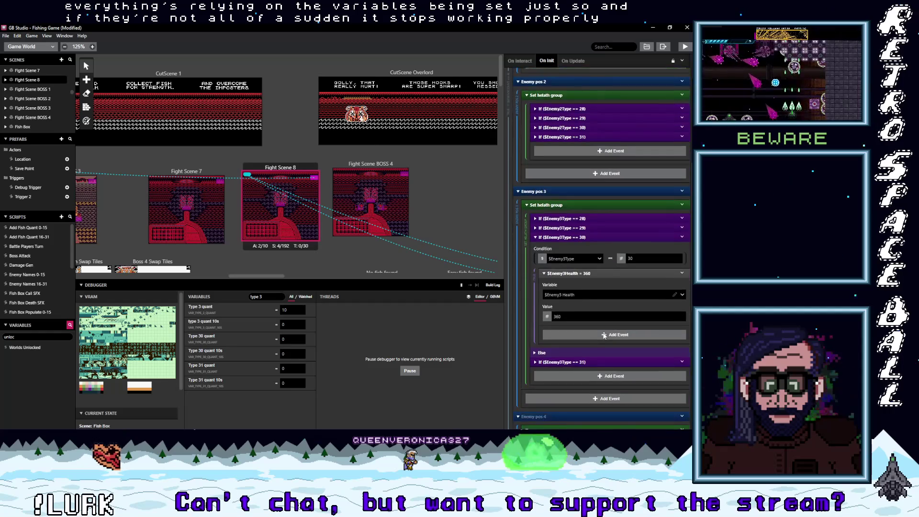
pyautogui.scroll(-2, 603, 335)
pyautogui.scroll(-10, 603, 336)
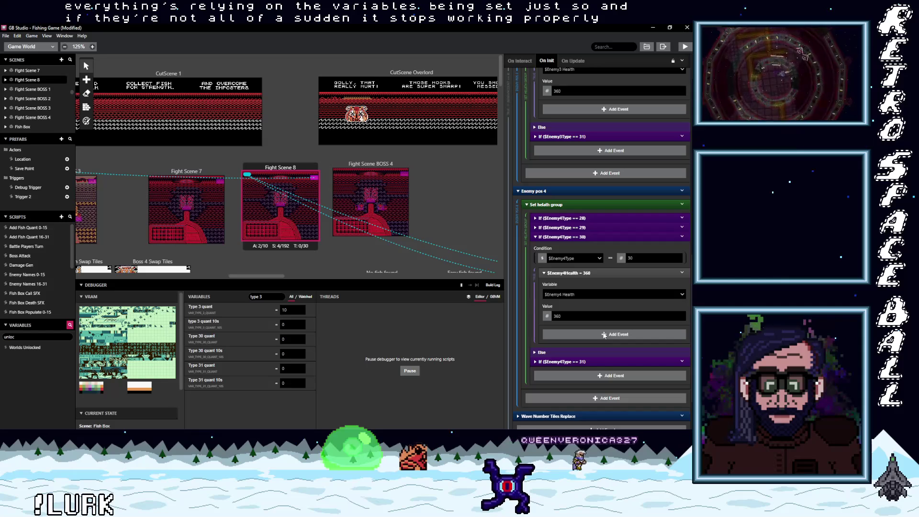
pyautogui.scroll(-1, 604, 335)
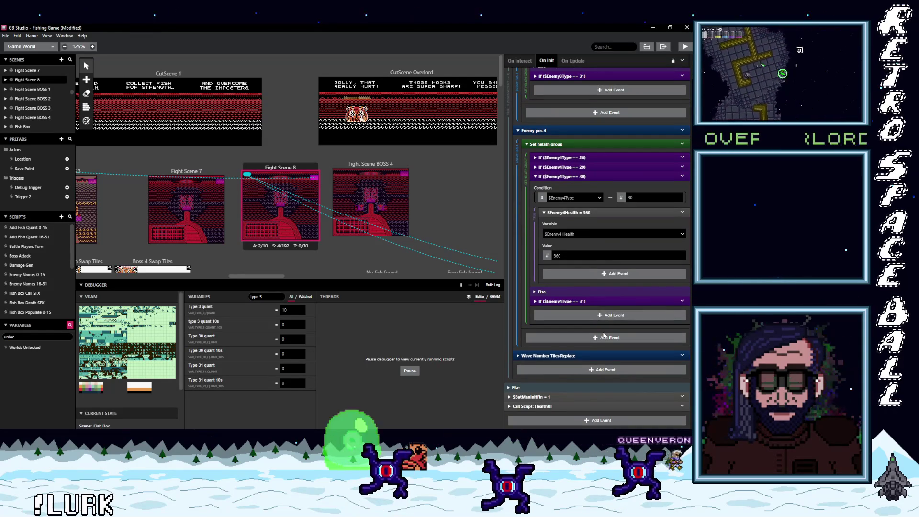
pyautogui.scroll(3, 596, 339)
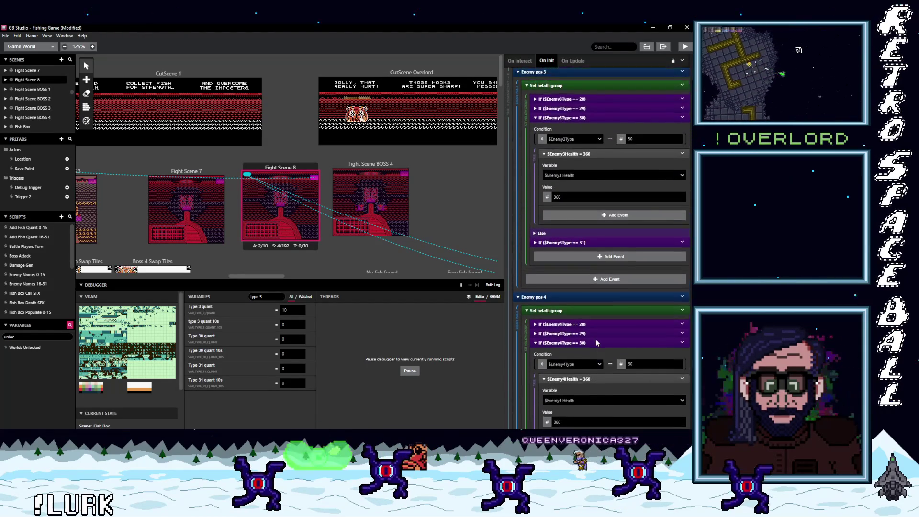
pyautogui.scroll(5, 595, 339)
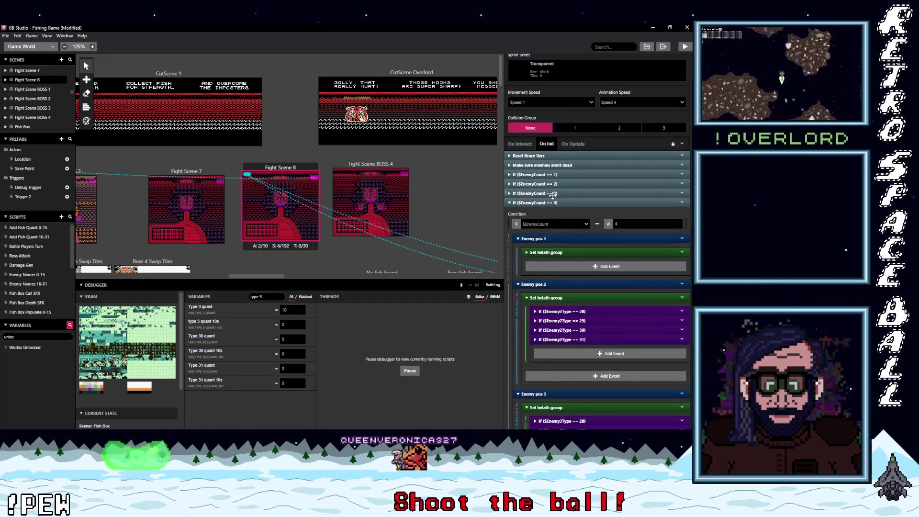
# - Expand the EnemyCount == 3 case, its enemy 3 type 30 branch and enemy 1 health group
pyautogui.click(594, 192)
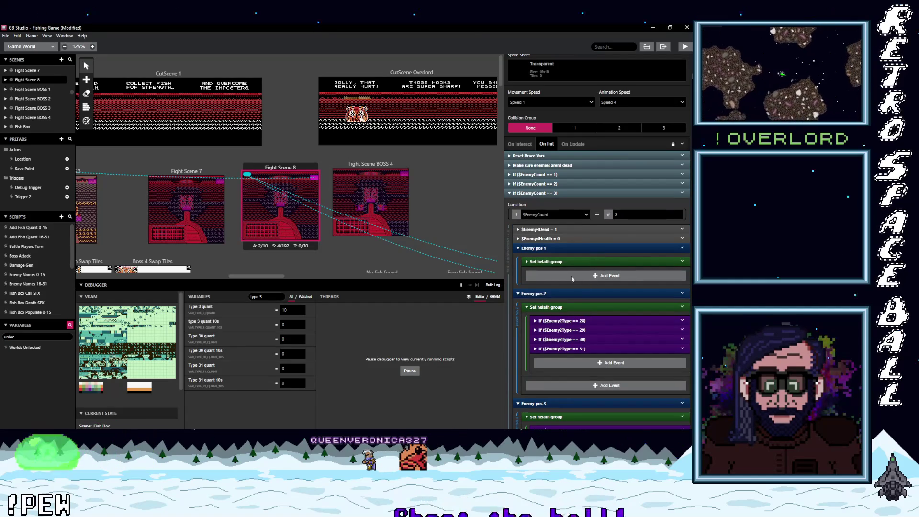
pyautogui.scroll(-1, 589, 290)
pyautogui.scroll(-2, 620, 320)
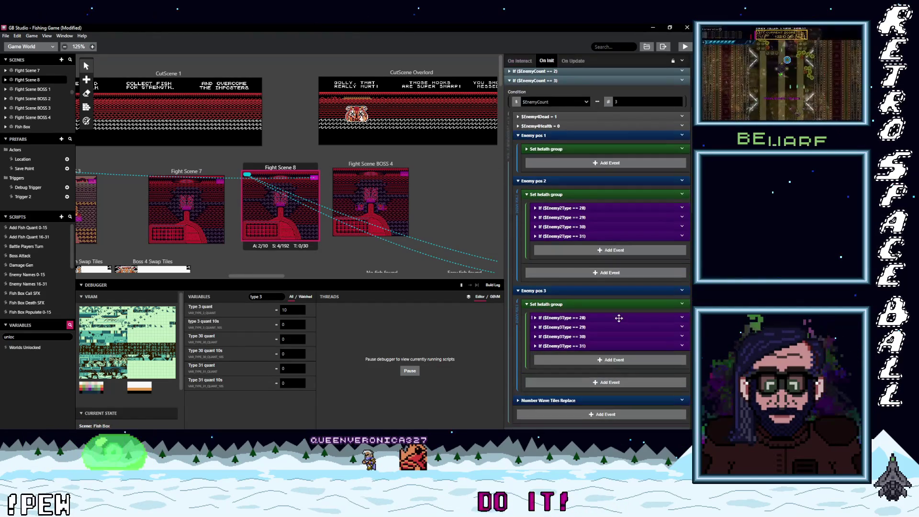
pyautogui.scroll(-4, 618, 317)
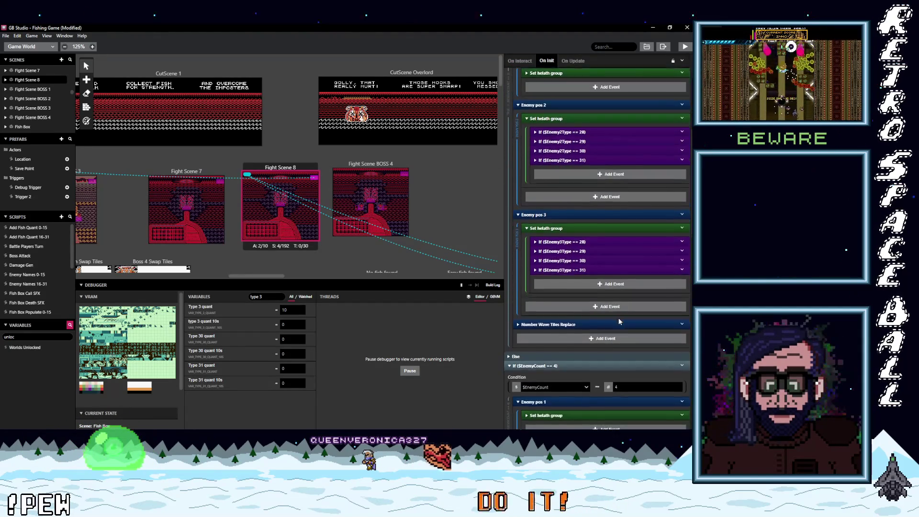
pyautogui.scroll(2, 613, 313)
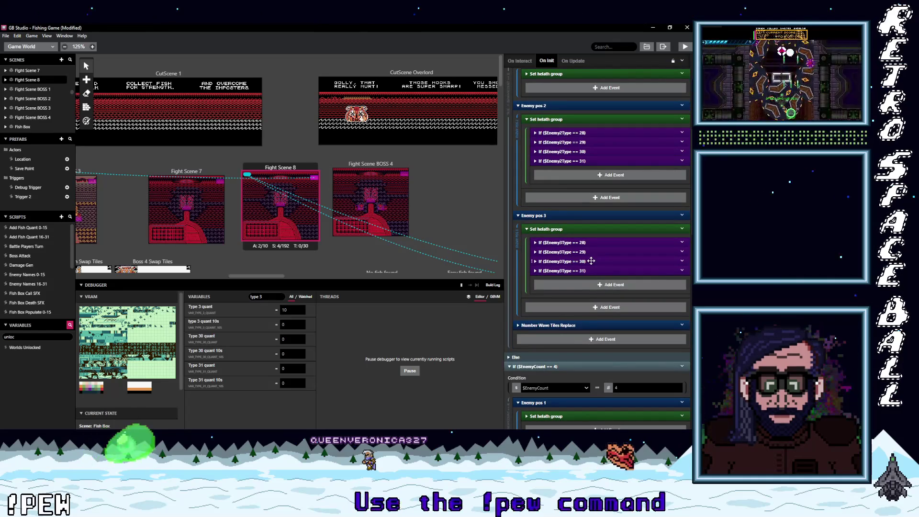
pyautogui.click(591, 261)
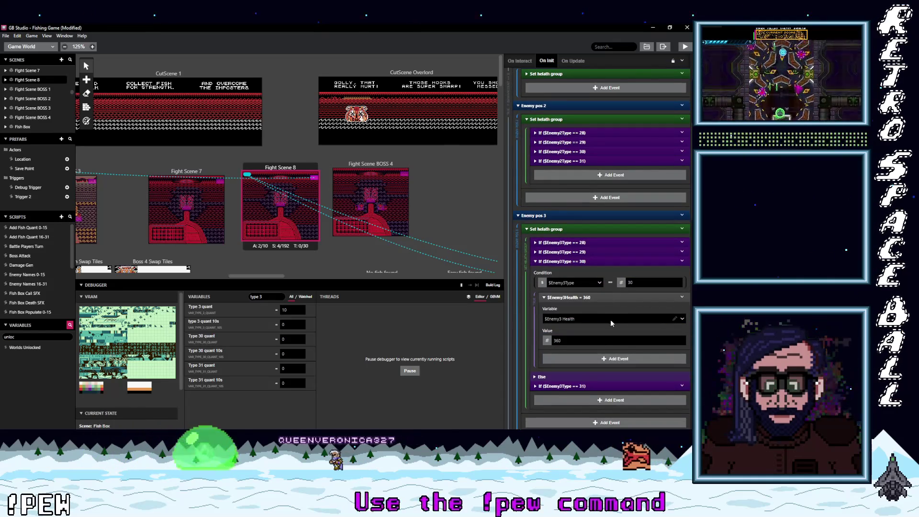
pyautogui.scroll(1, 610, 319)
pyautogui.scroll(3, 610, 319)
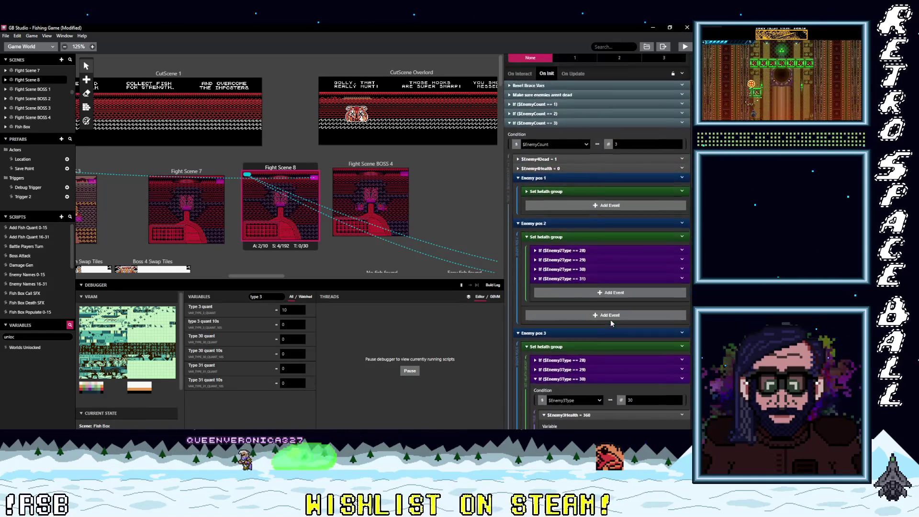
pyautogui.scroll(1, 610, 320)
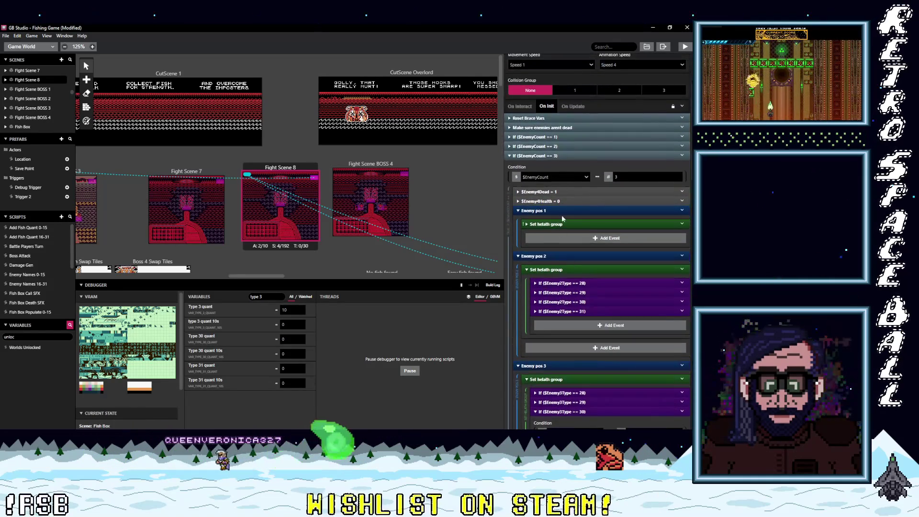
pyautogui.click(586, 224)
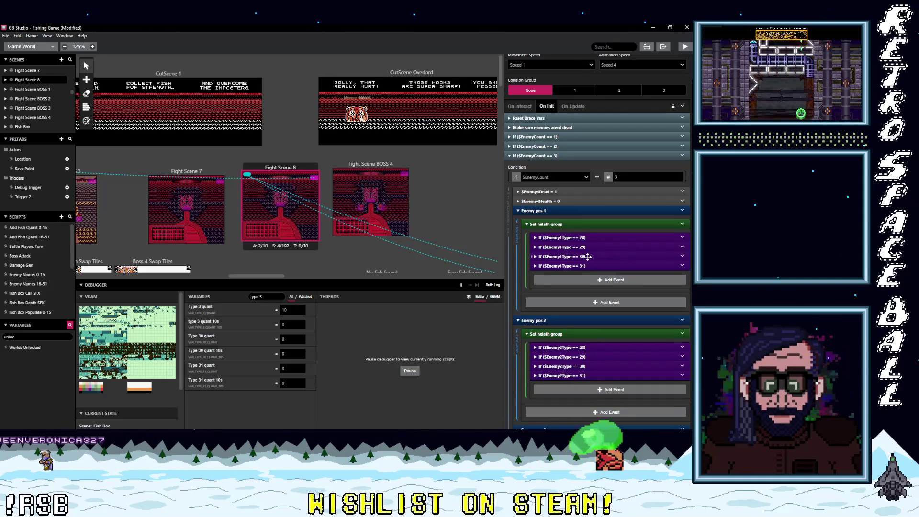
pyautogui.click(588, 257)
pyautogui.click(587, 257)
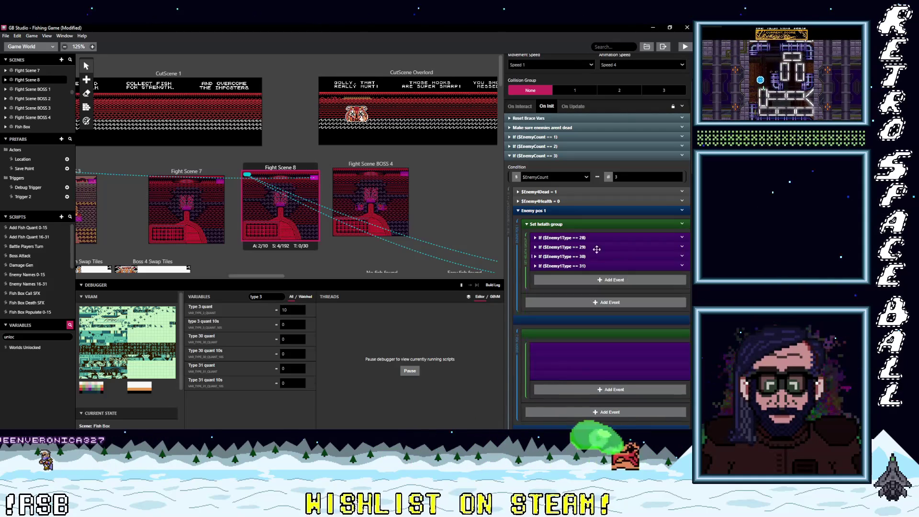
# - Expand the EnemyCount == 2 case and its enemy 1 health group for types 28–31
pyautogui.click(548, 146)
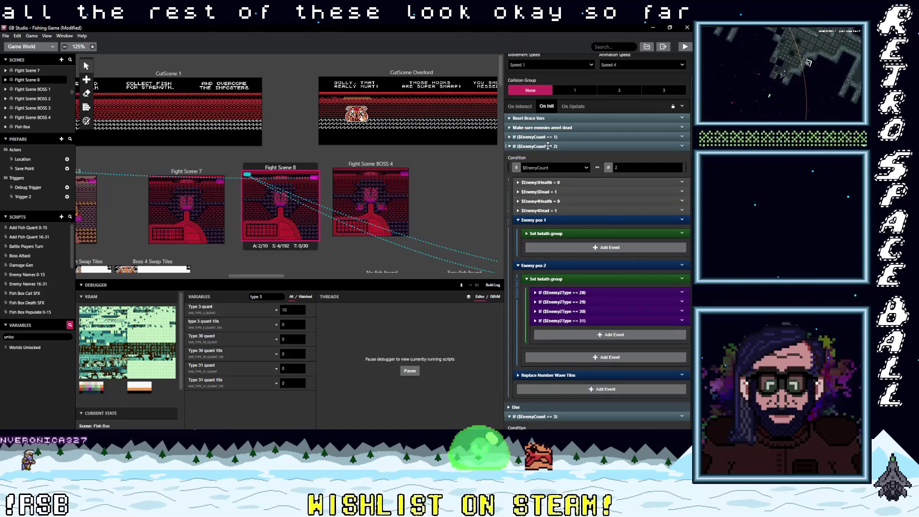
pyautogui.click(559, 233)
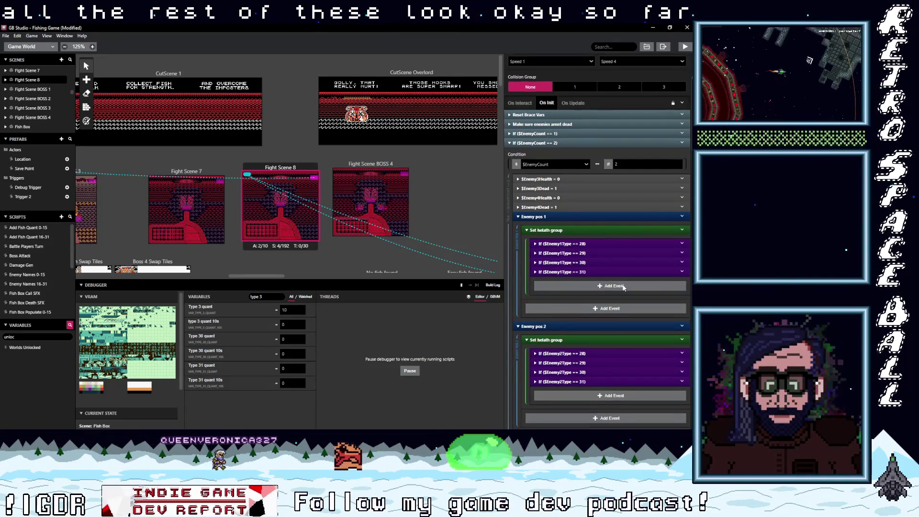
pyautogui.scroll(-5, 622, 286)
pyautogui.scroll(7, 612, 291)
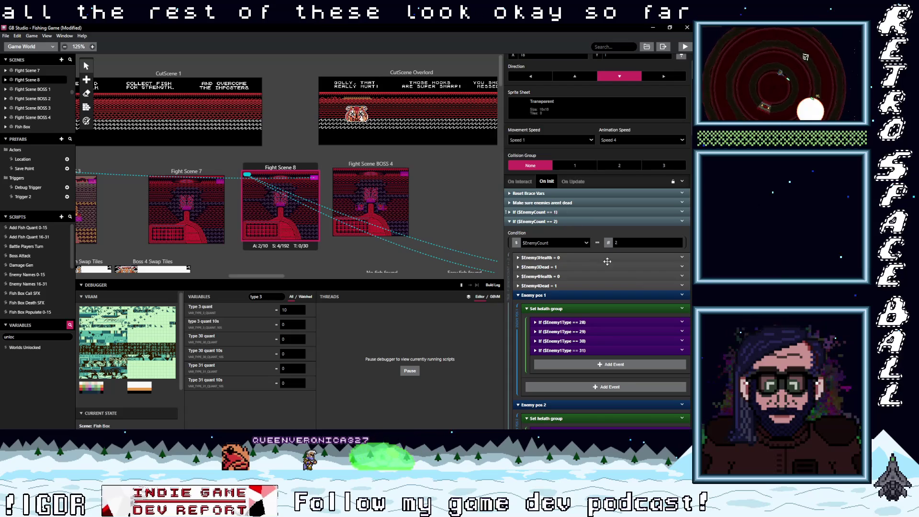
pyautogui.scroll(-2, 617, 277)
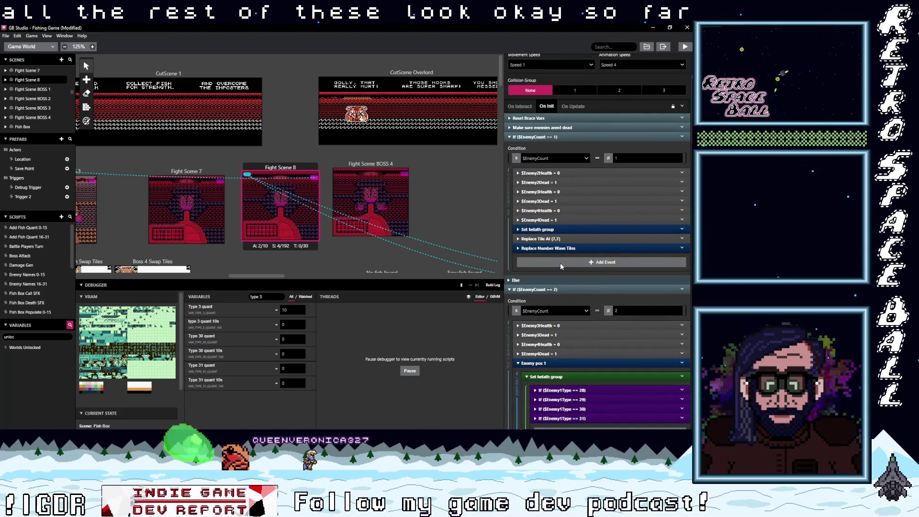
# - Expand the single-enemy Enemy1Type 28–31 health checks (340–370), then return to Fight Scene 7
pyautogui.click(565, 230)
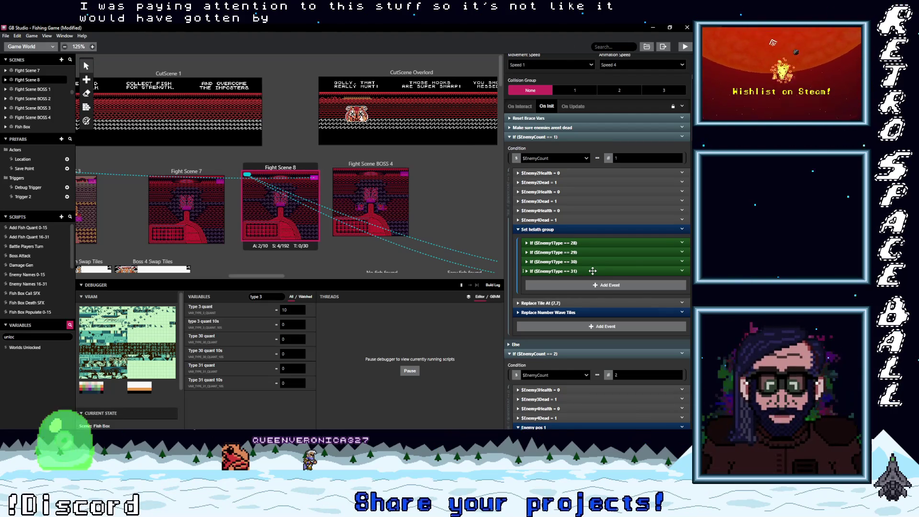
pyautogui.click(592, 271)
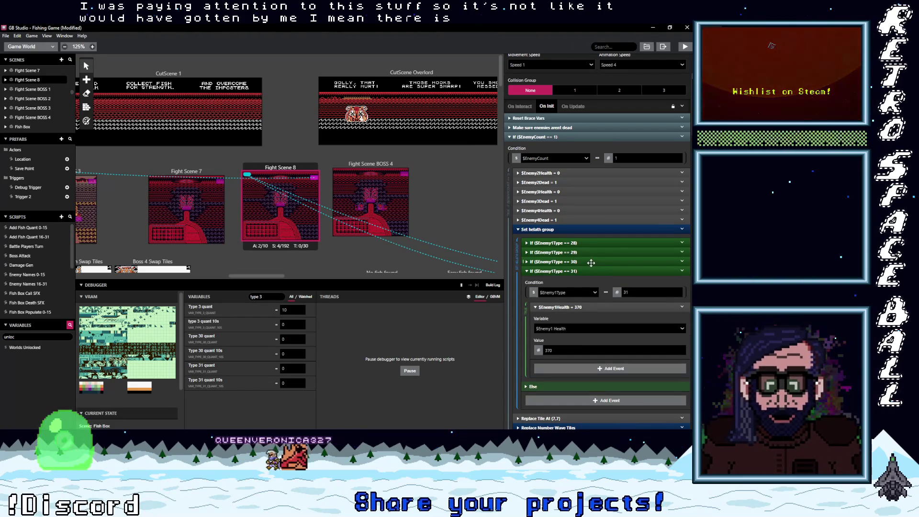
pyautogui.click(590, 261)
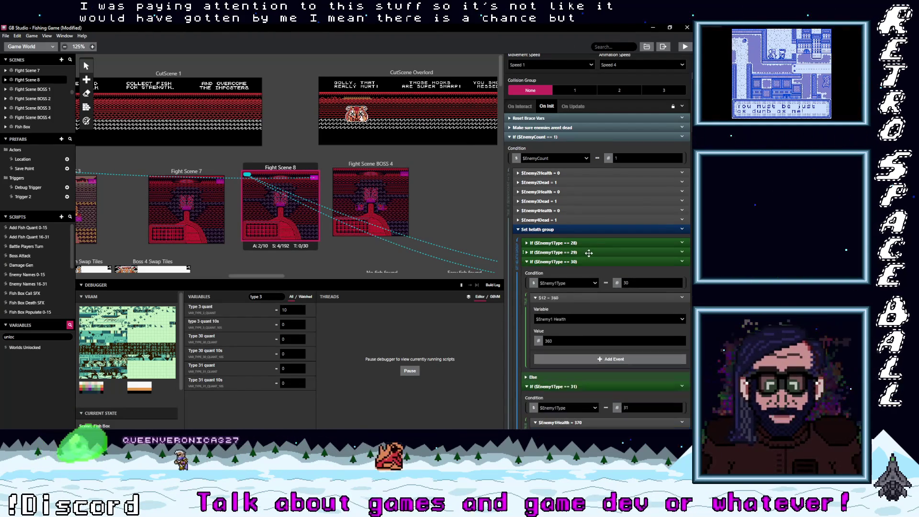
pyautogui.click(588, 253)
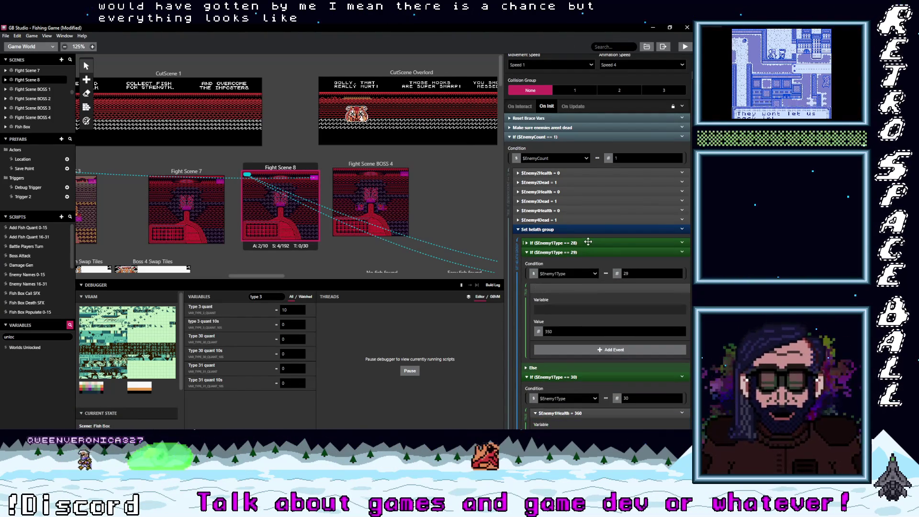
pyautogui.click(587, 243)
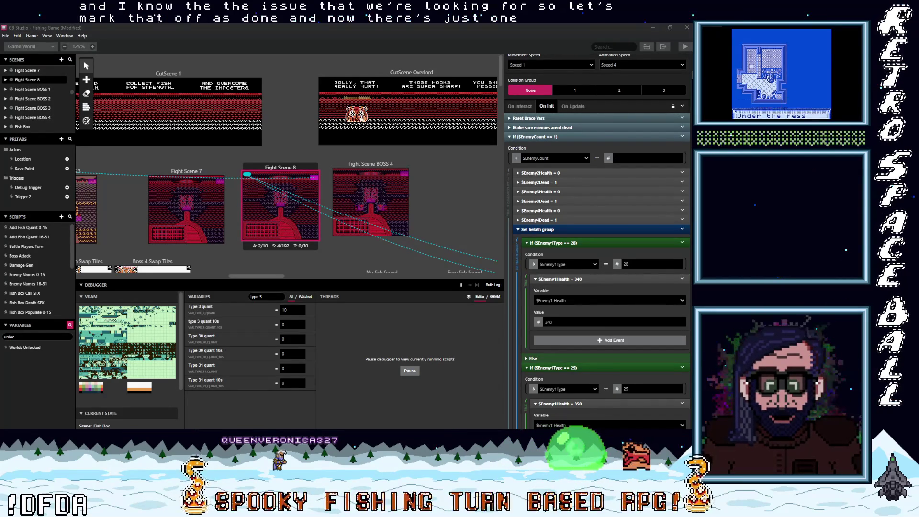
pyautogui.press('z')
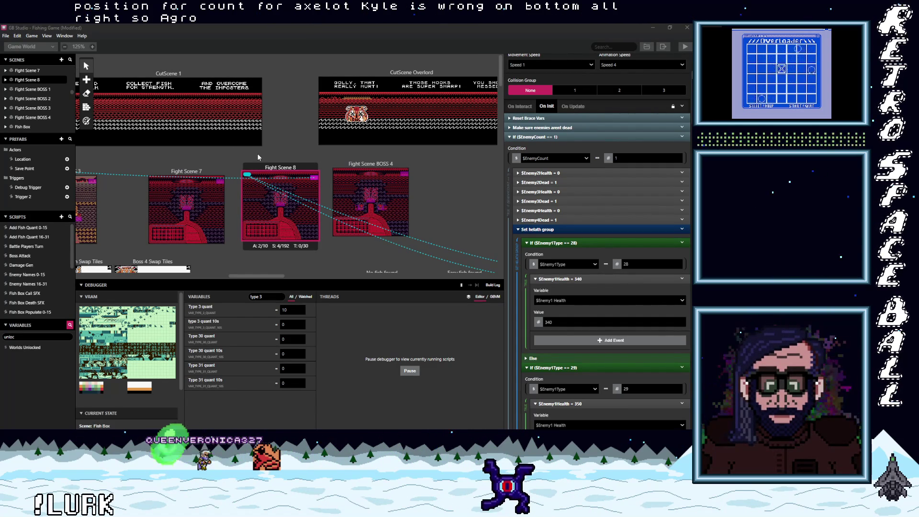
pyautogui.click(193, 173)
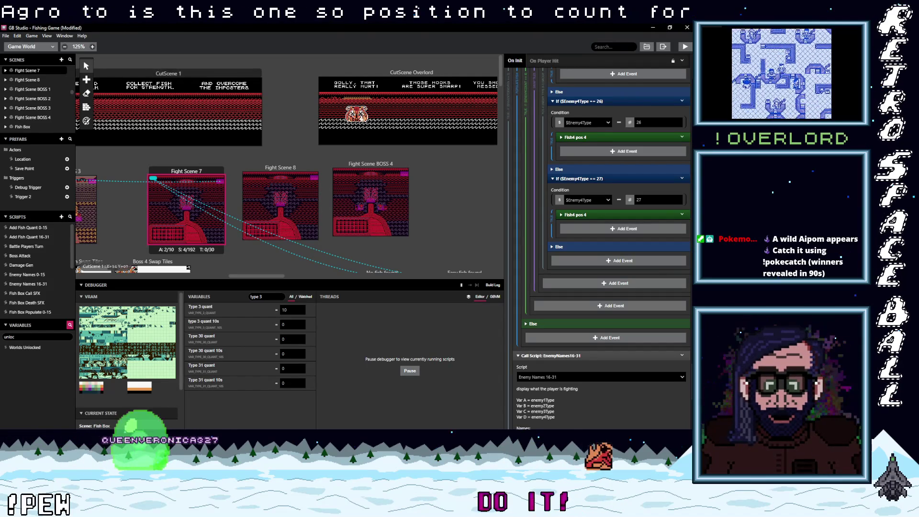
# - Scroll back to the top of Fight Scene 7's On Init, showing Populate fish and Swap tiles
pyautogui.hotkey('alt', 'Tab')
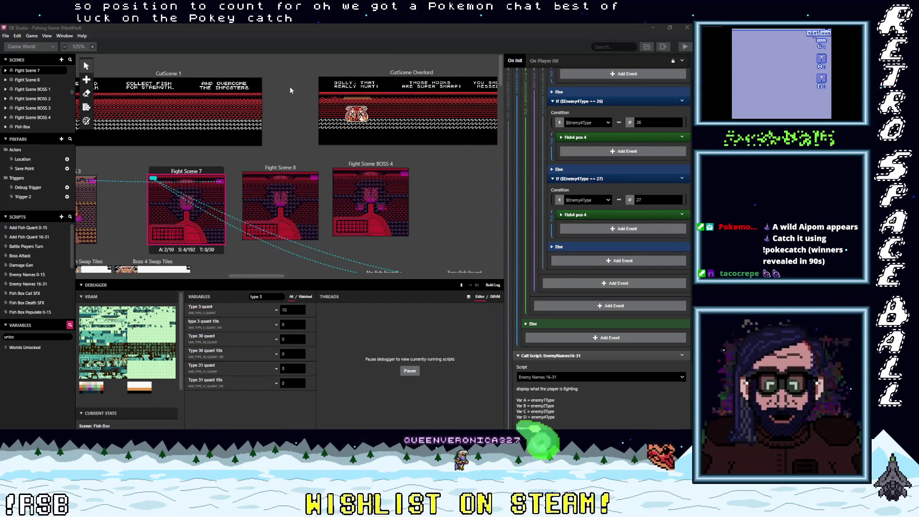
pyautogui.scroll(6, 595, 262)
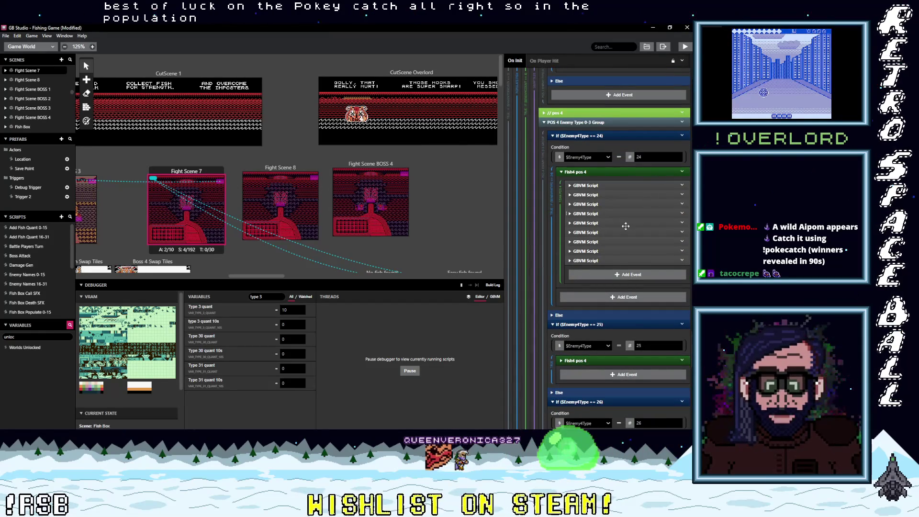
pyautogui.scroll(15, 626, 225)
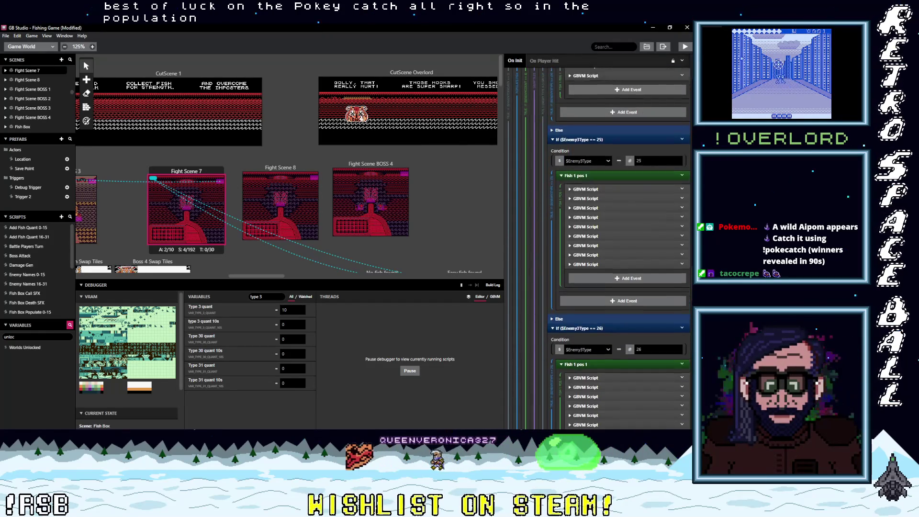
pyautogui.scroll(15, 598, 225)
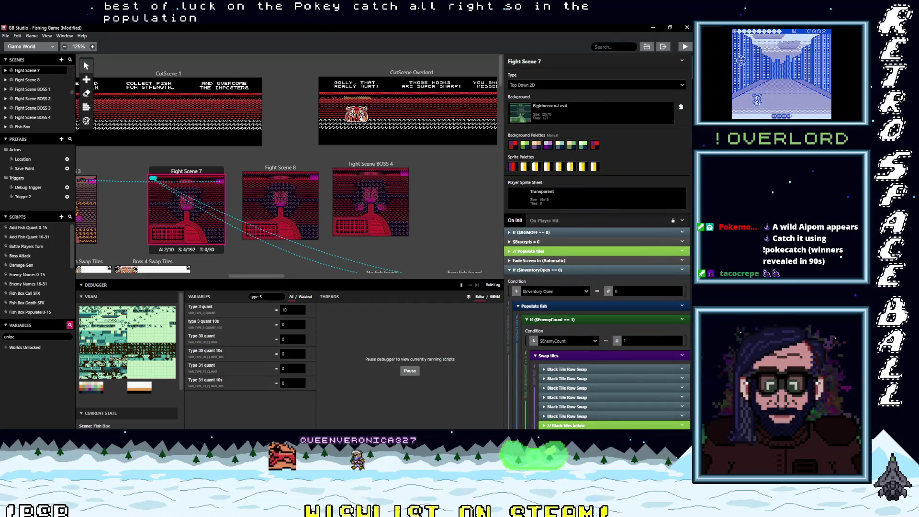
pyautogui.scroll(-5, 598, 239)
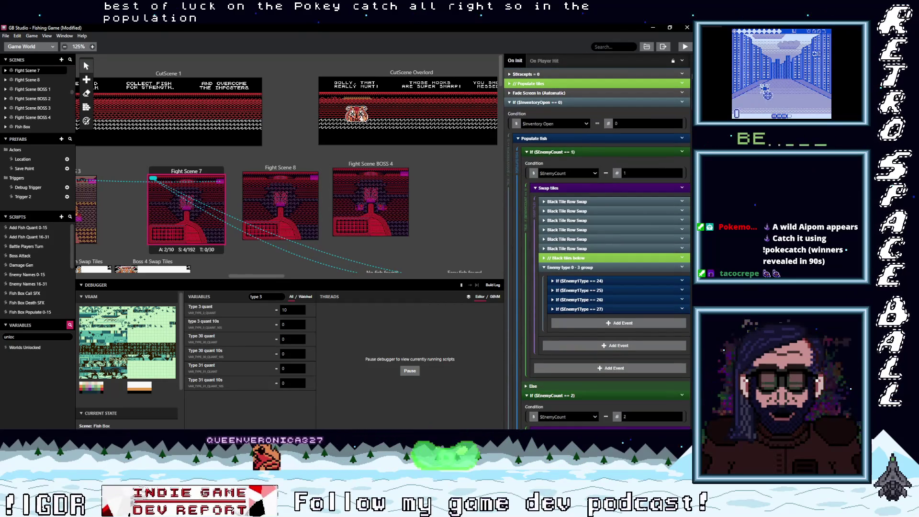
# - Collapse the EnemyCount 1 and 2 blocks and POS 3/4 groups, then expand POS 2 Enemy Type 0-3 Group
pyautogui.click(555, 152)
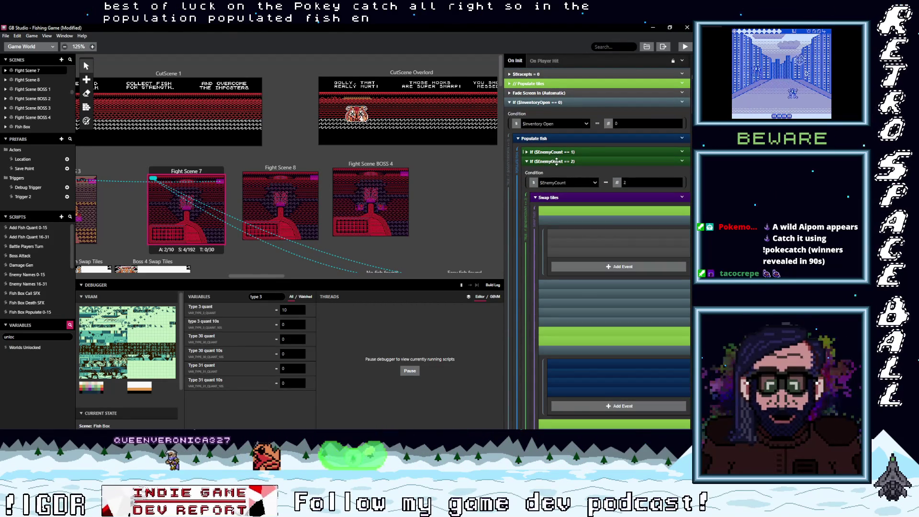
pyautogui.click(550, 161)
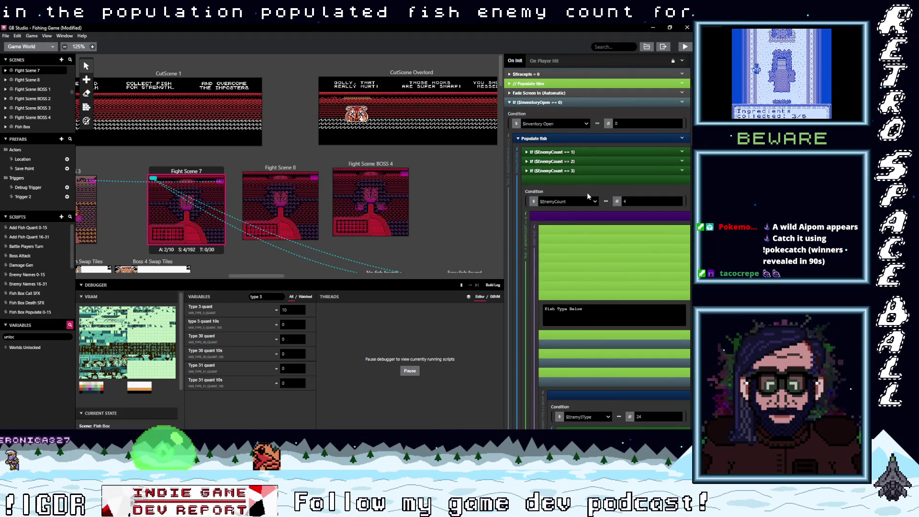
pyautogui.scroll(-3, 584, 195)
pyautogui.scroll(-5, 575, 196)
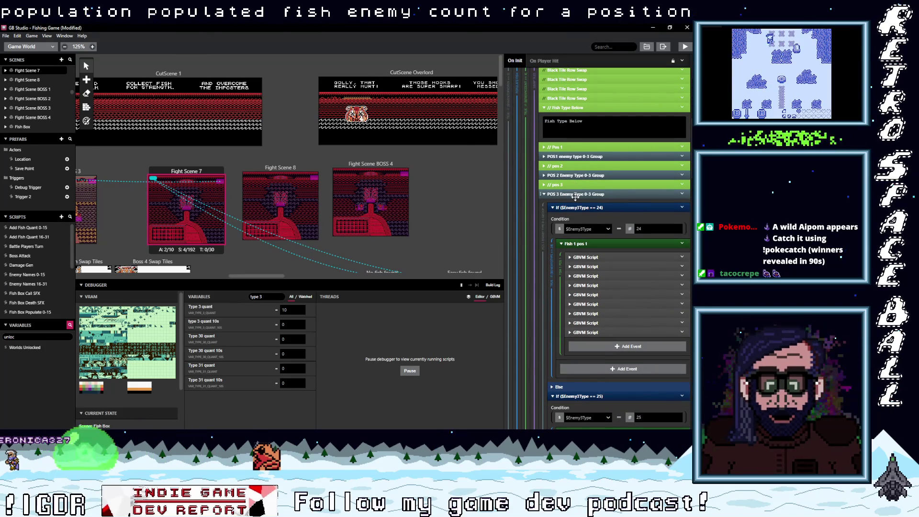
pyautogui.click(565, 195)
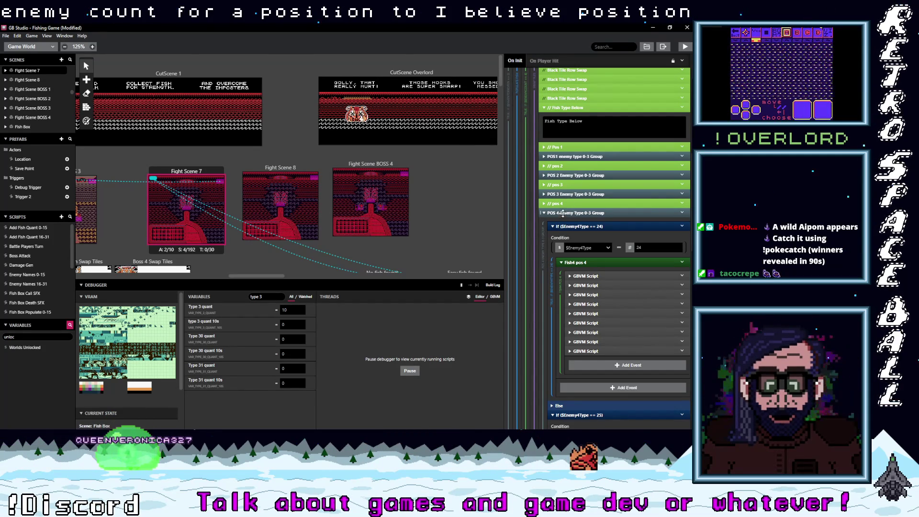
pyautogui.click(562, 213)
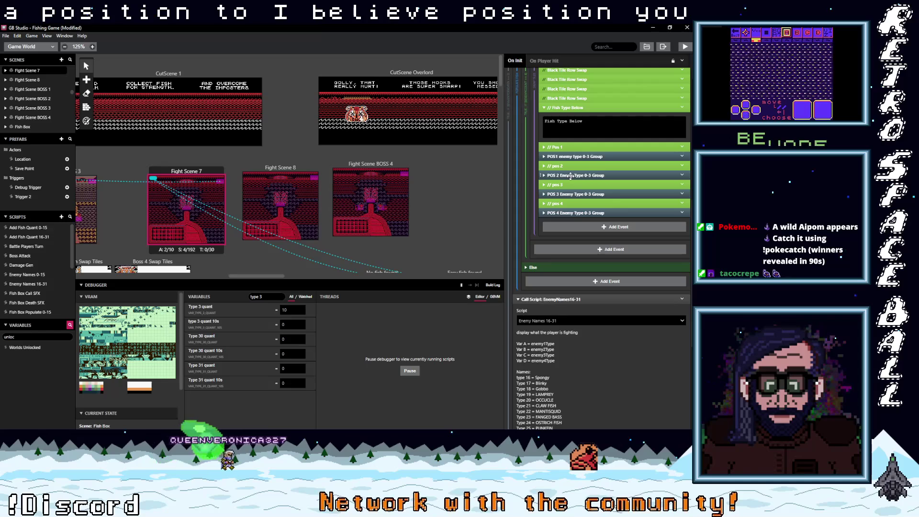
pyautogui.click(570, 176)
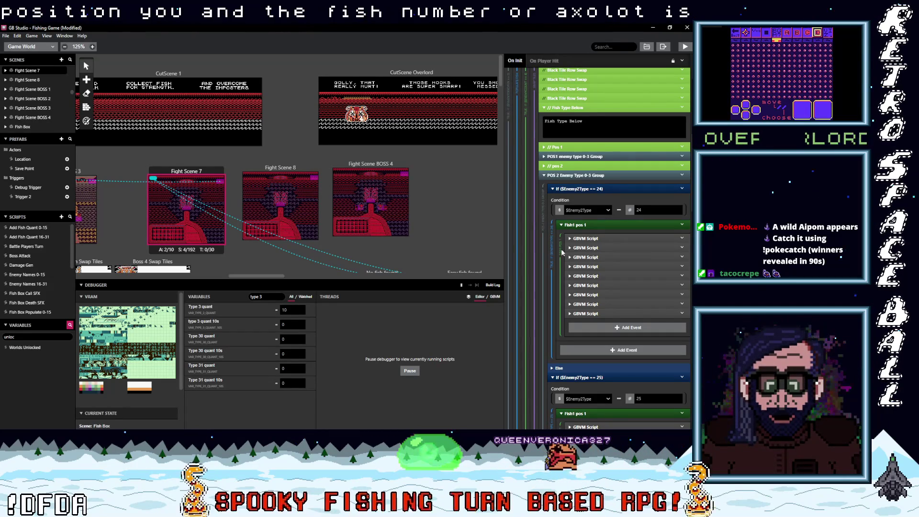
# - Expand the first type-27 GBVM scripts under Fish4 pos 4 to check their tileset reference
pyautogui.scroll(-1, 616, 279)
pyautogui.scroll(-10, 615, 279)
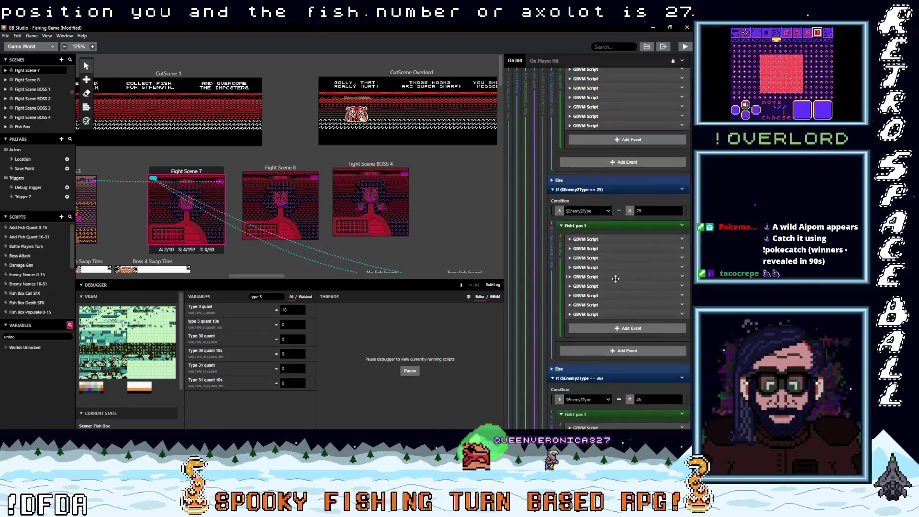
pyautogui.scroll(-4, 614, 279)
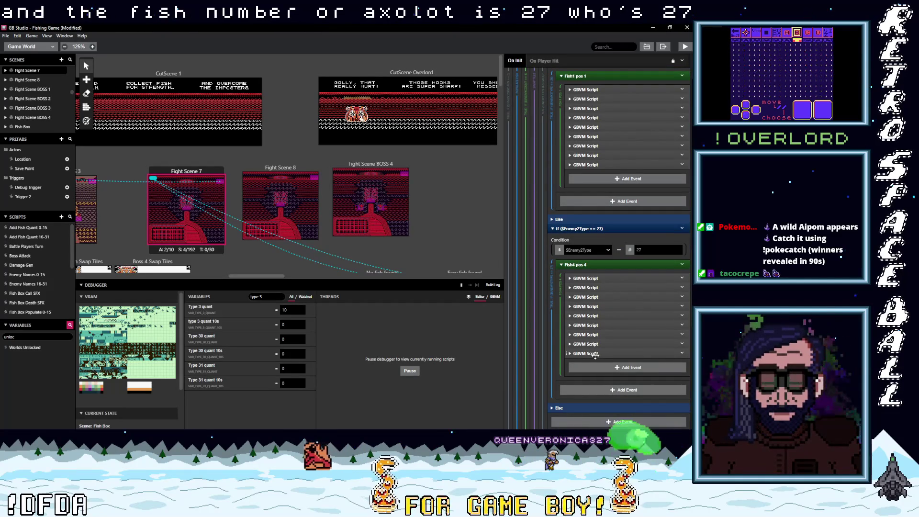
pyautogui.click(593, 354)
pyautogui.scroll(-1, 632, 359)
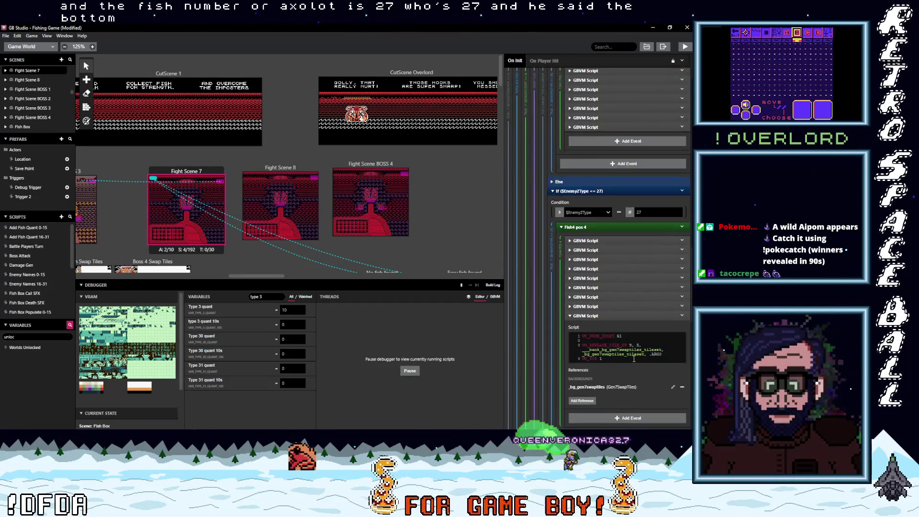
pyautogui.click(593, 306)
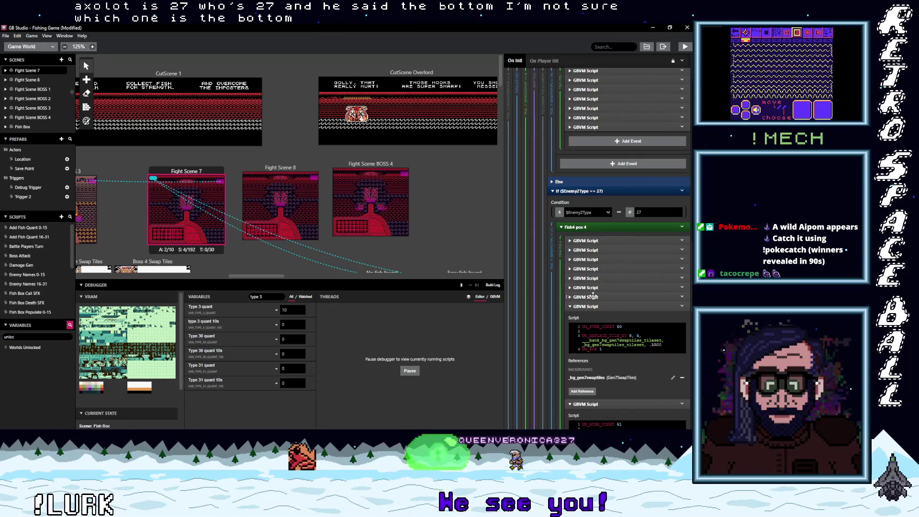
pyautogui.click(594, 297)
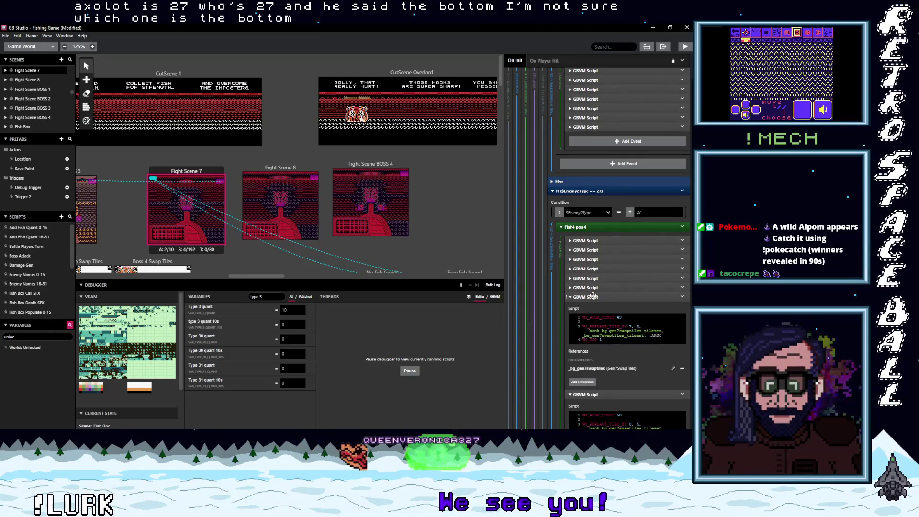
pyautogui.click(590, 240)
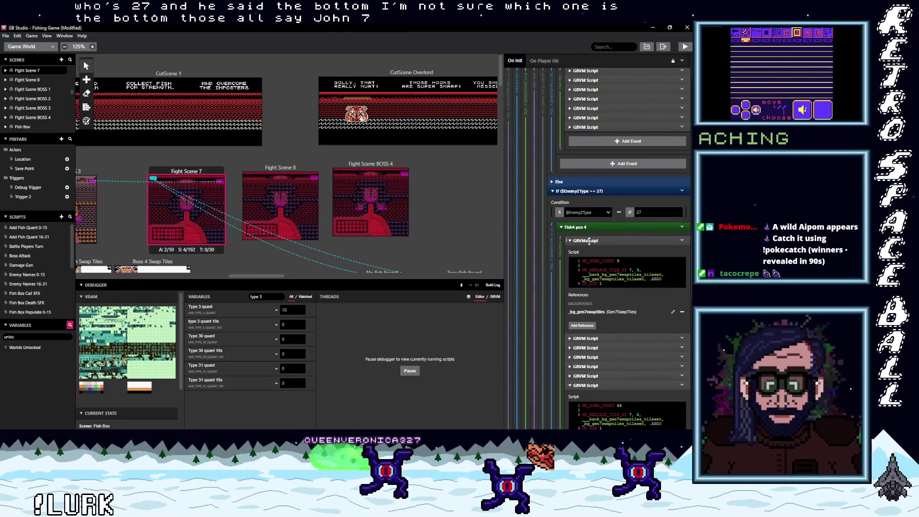
# - Expand the remaining type-27 GBVM scripts, confirming each references _bg_gen7swaptiles
pyautogui.scroll(-1, 593, 268)
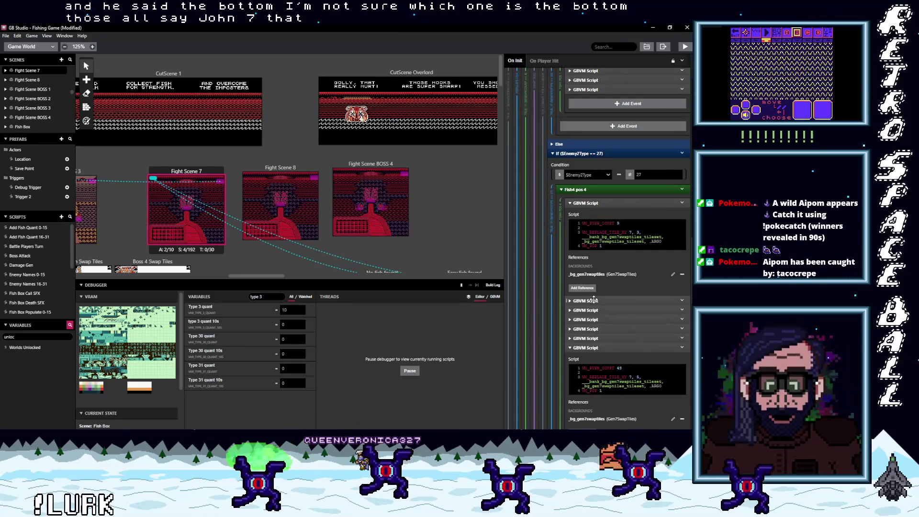
pyautogui.click(612, 302)
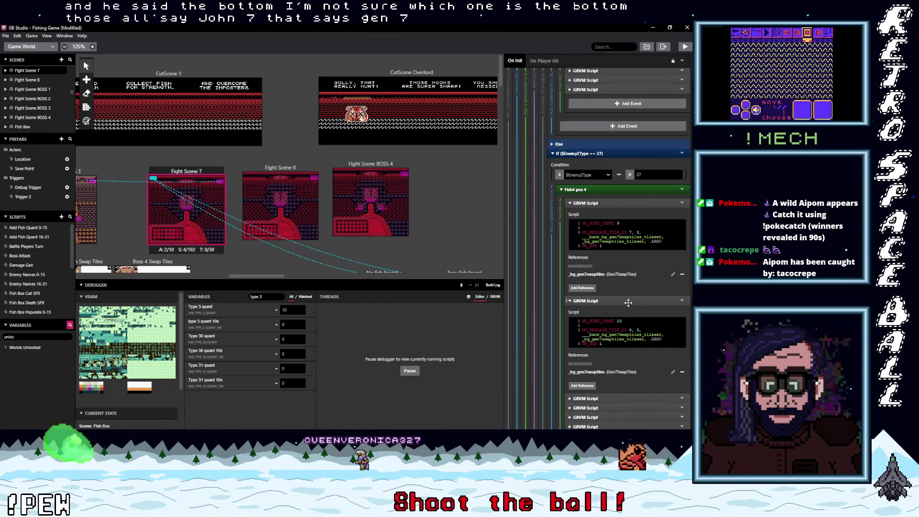
pyautogui.scroll(-2, 628, 304)
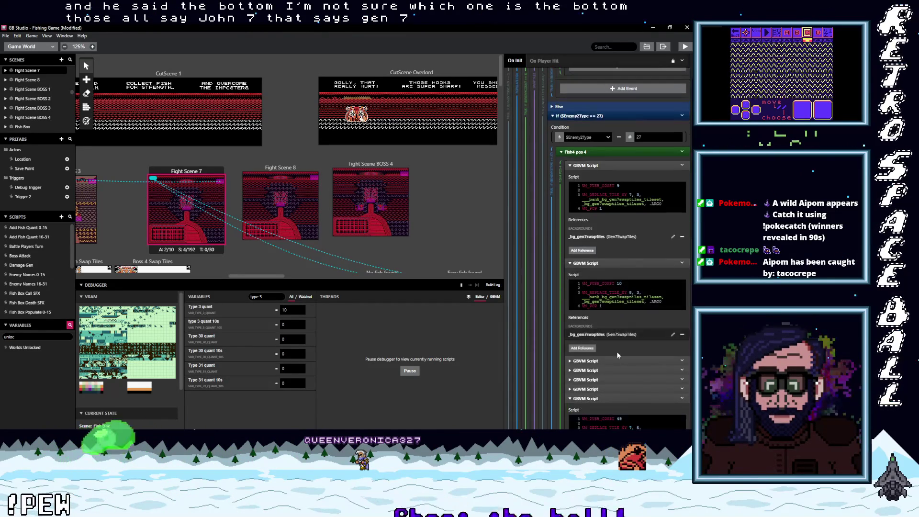
pyautogui.click(622, 360)
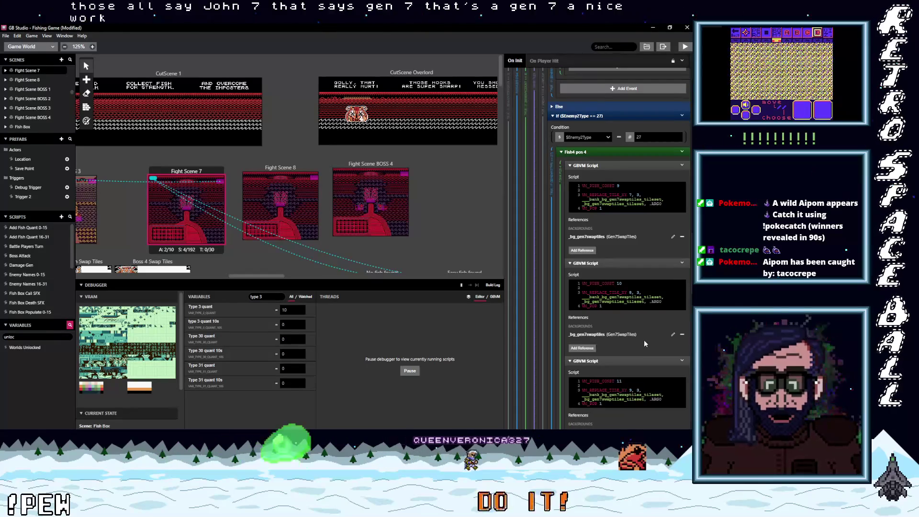
pyautogui.scroll(-2, 644, 342)
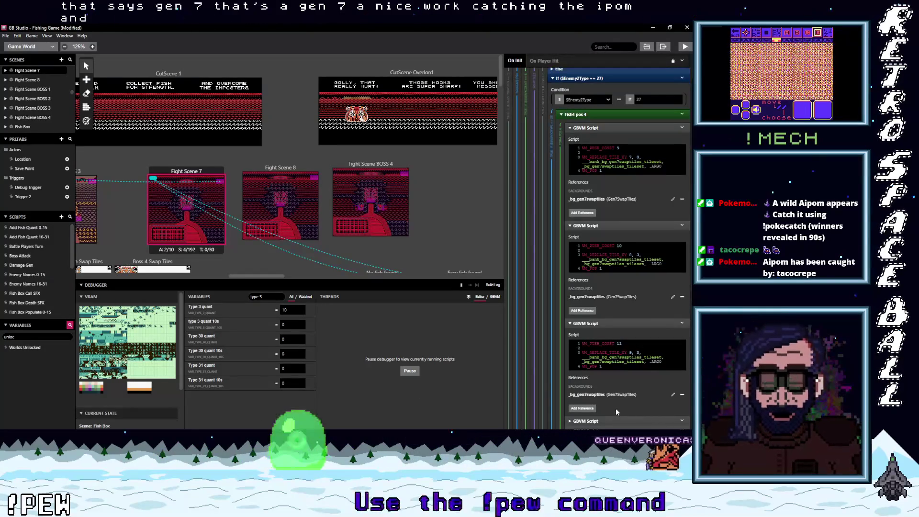
pyautogui.scroll(1, 639, 354)
pyautogui.scroll(6, 639, 357)
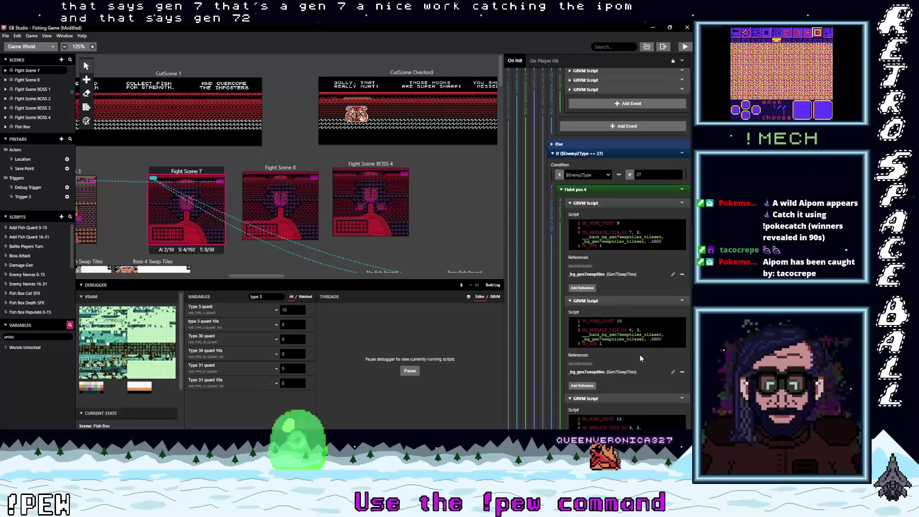
pyautogui.scroll(15, 639, 356)
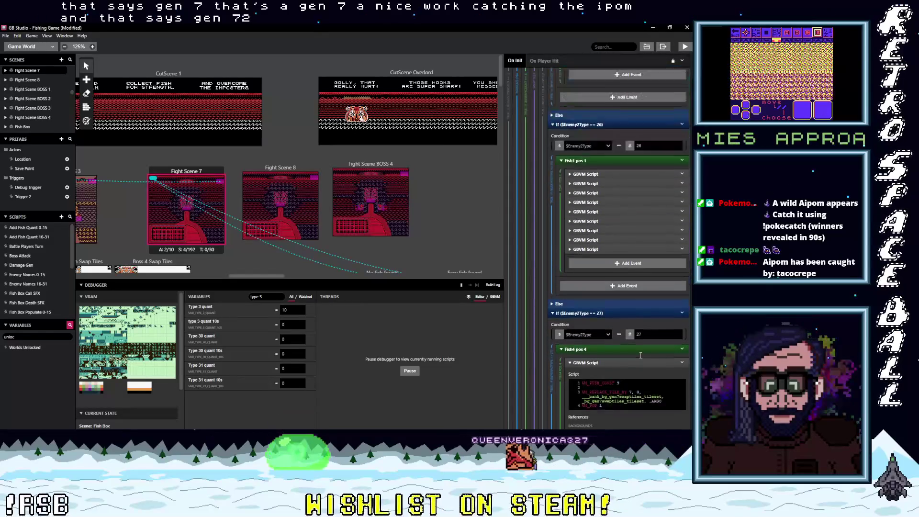
pyautogui.scroll(15, 639, 355)
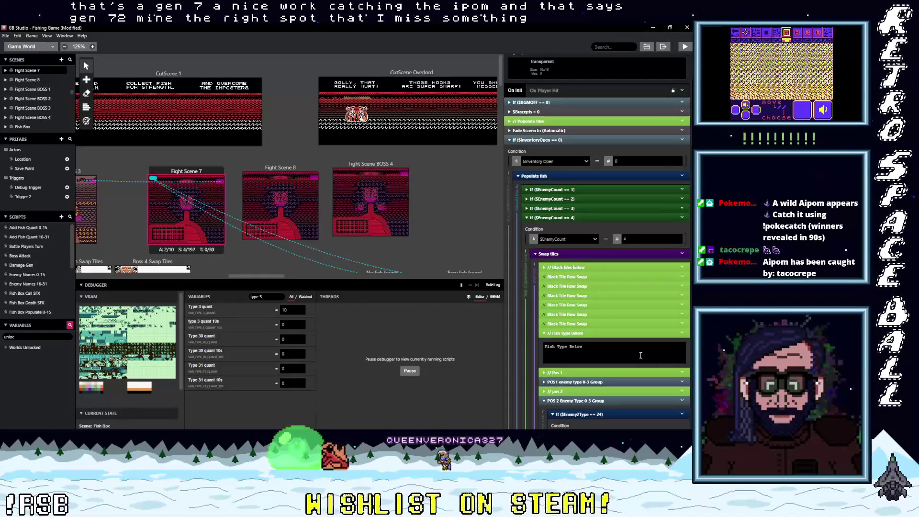
pyautogui.scroll(-8, 641, 355)
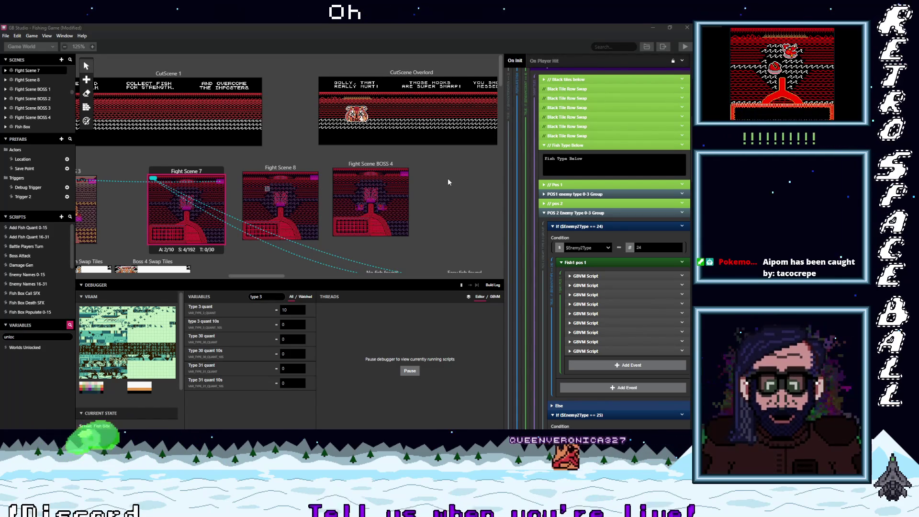
# - Collapse POS 2 and show Fish4 pos 4 type 27 scripts, confirming they reference Gen7SwapTiles
pyautogui.click(599, 213)
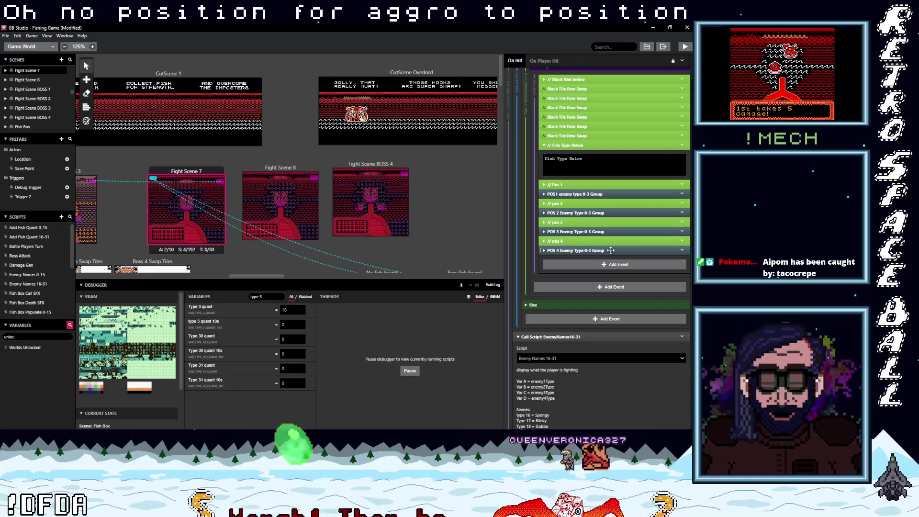
pyautogui.click(576, 250)
pyautogui.scroll(-6, 629, 312)
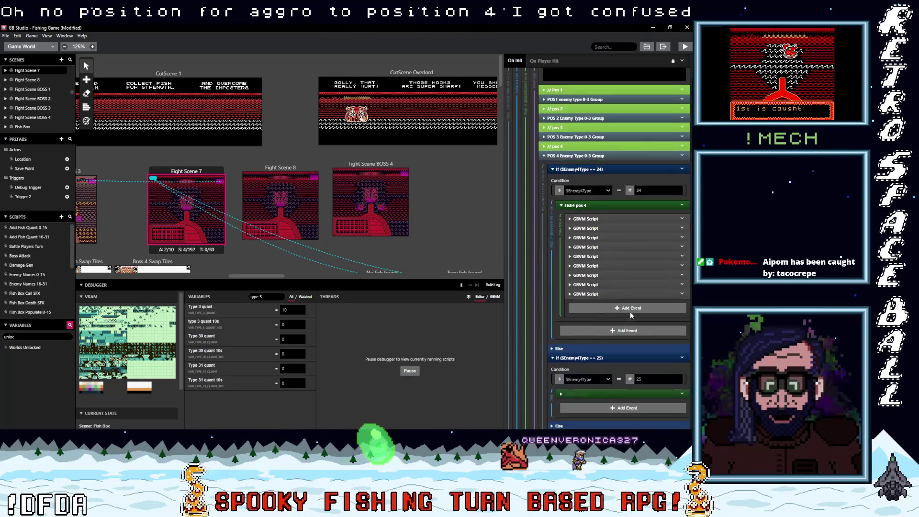
pyautogui.scroll(-2, 627, 311)
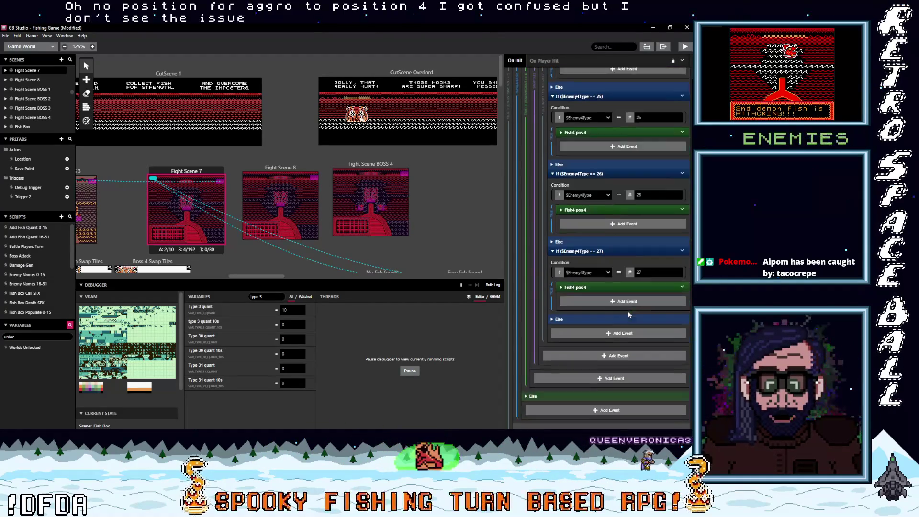
pyautogui.click(596, 266)
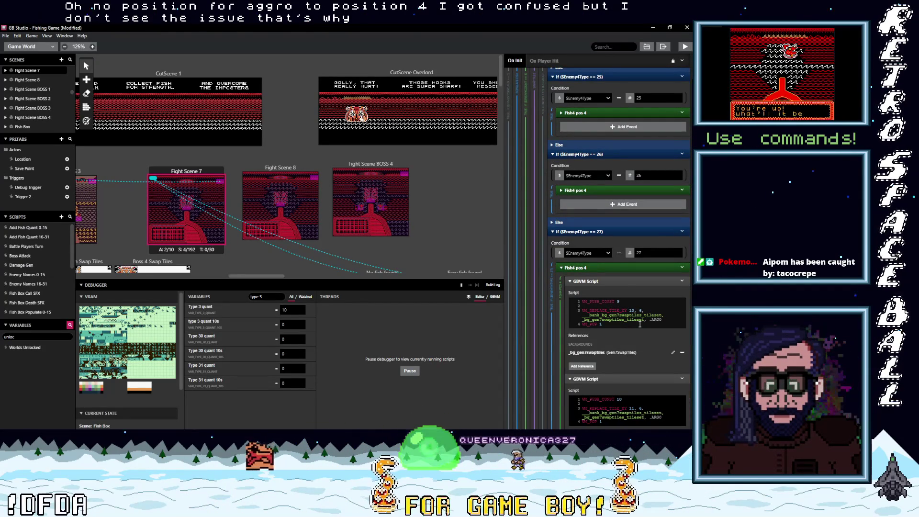
pyautogui.scroll(-4, 637, 329)
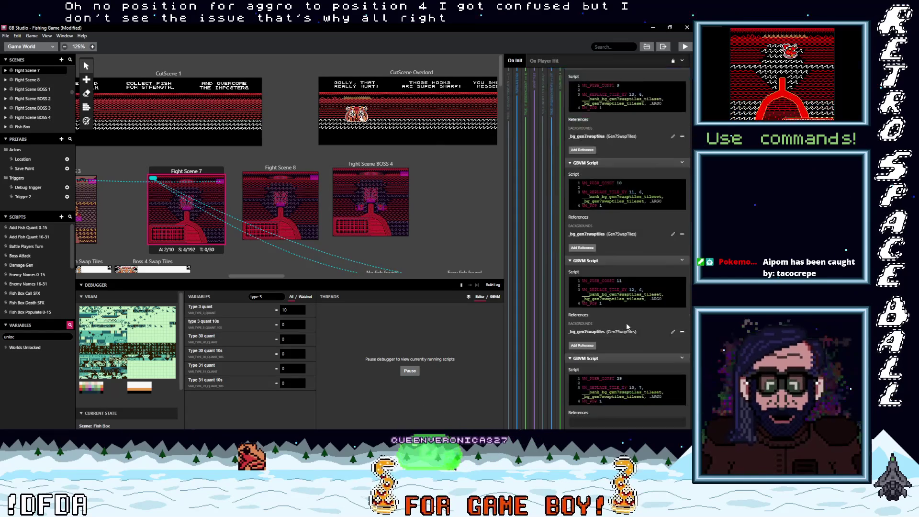
pyautogui.scroll(-10, 626, 326)
pyautogui.scroll(5, 626, 323)
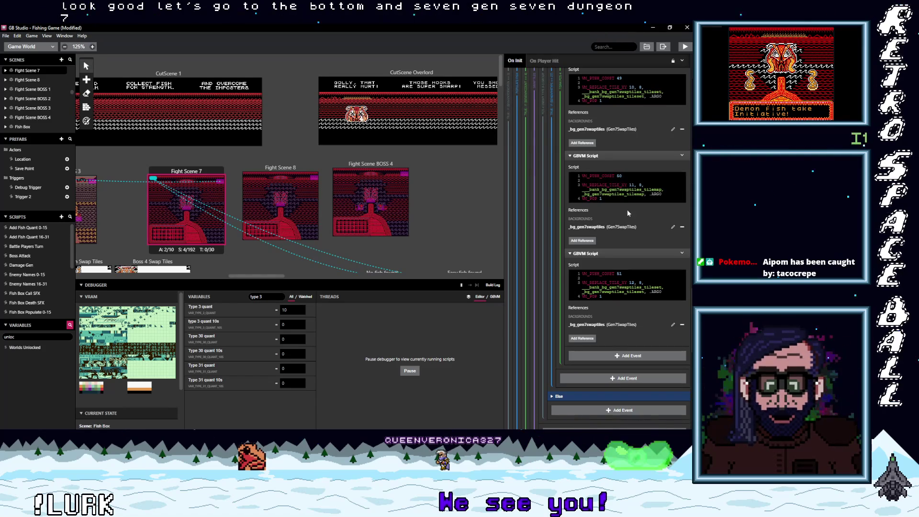
pyautogui.scroll(3, 626, 215)
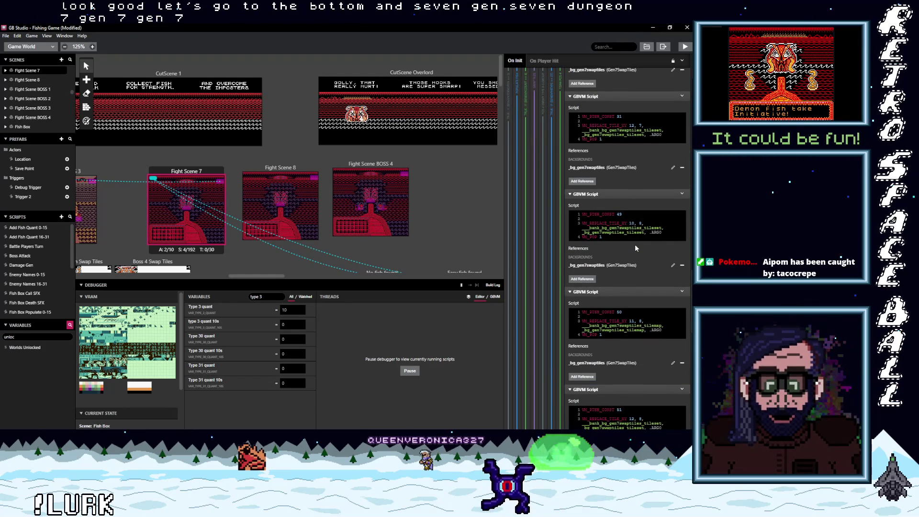
pyautogui.scroll(2, 634, 244)
pyautogui.scroll(2, 635, 247)
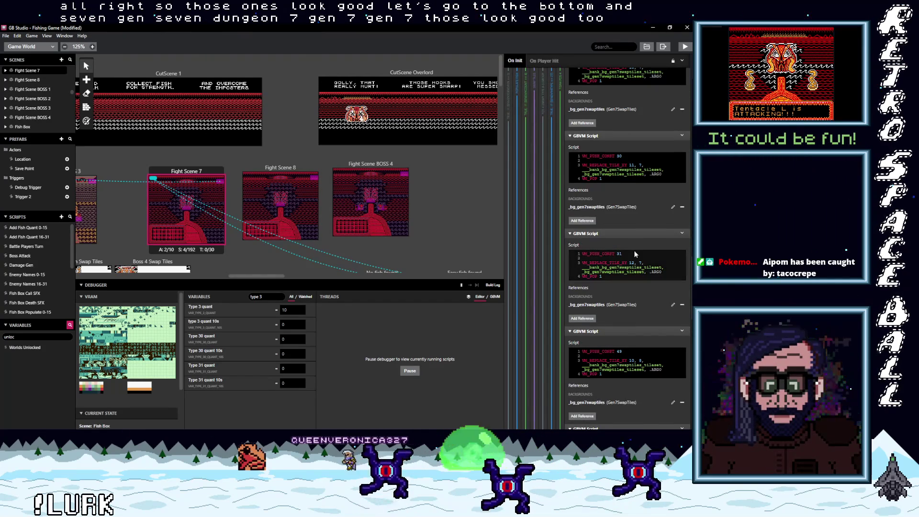
pyautogui.scroll(2, 635, 253)
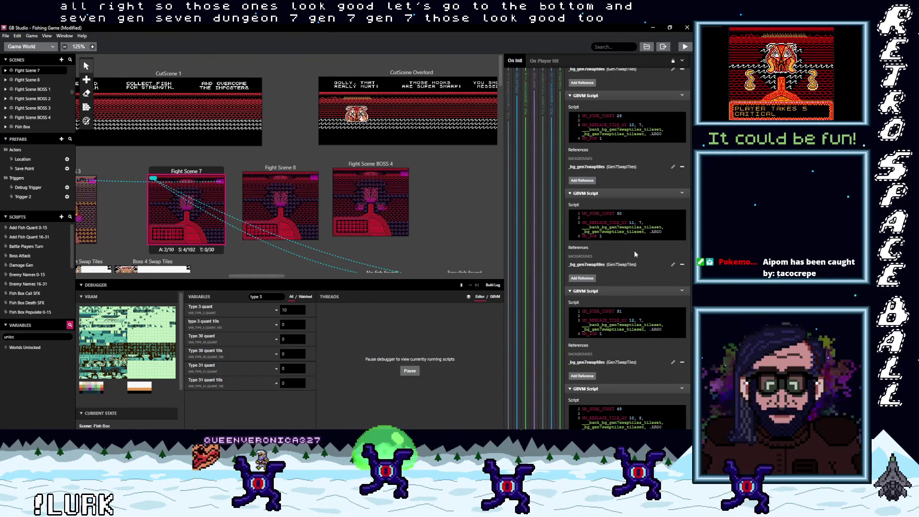
pyautogui.scroll(2, 635, 253)
pyautogui.scroll(3, 634, 252)
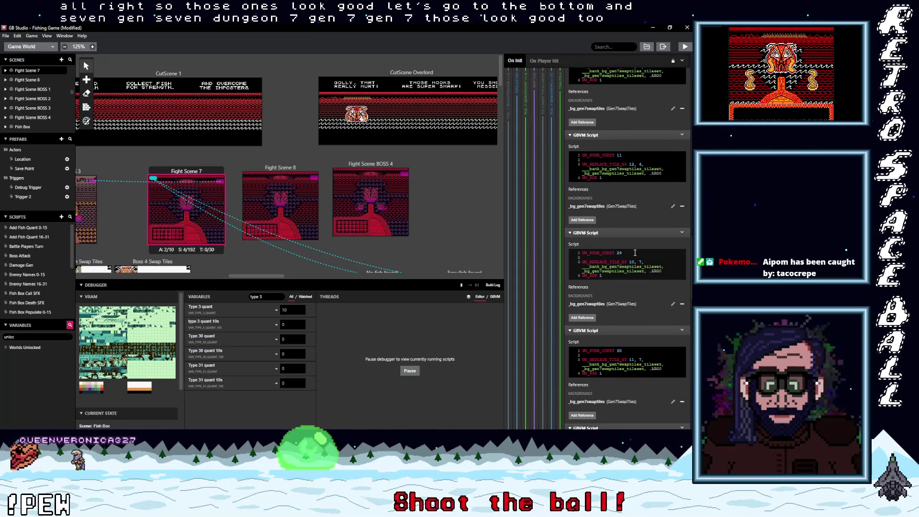
pyautogui.scroll(2, 634, 252)
pyautogui.scroll(4, 634, 252)
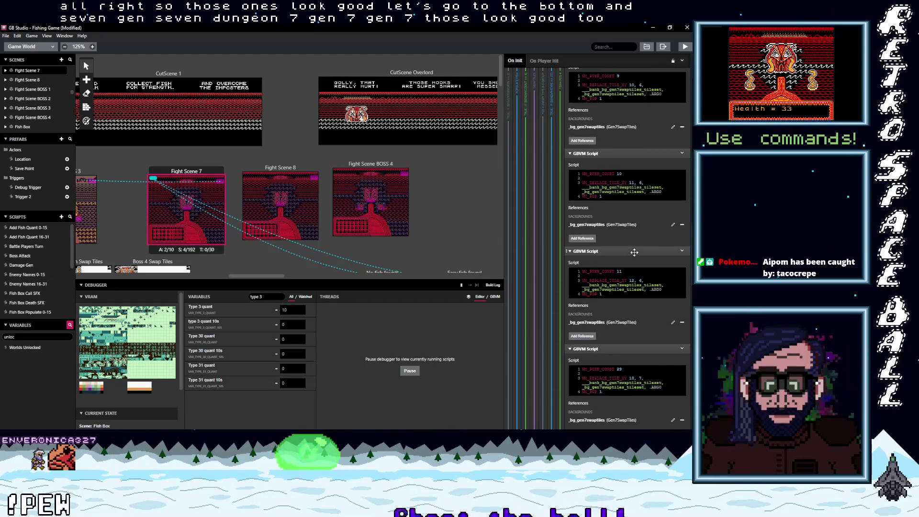
pyautogui.scroll(1, 635, 252)
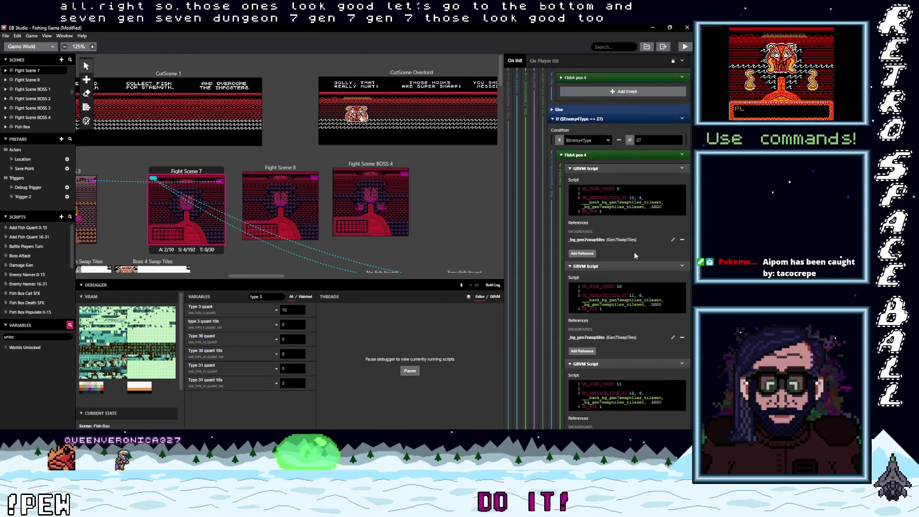
pyautogui.scroll(1, 634, 256)
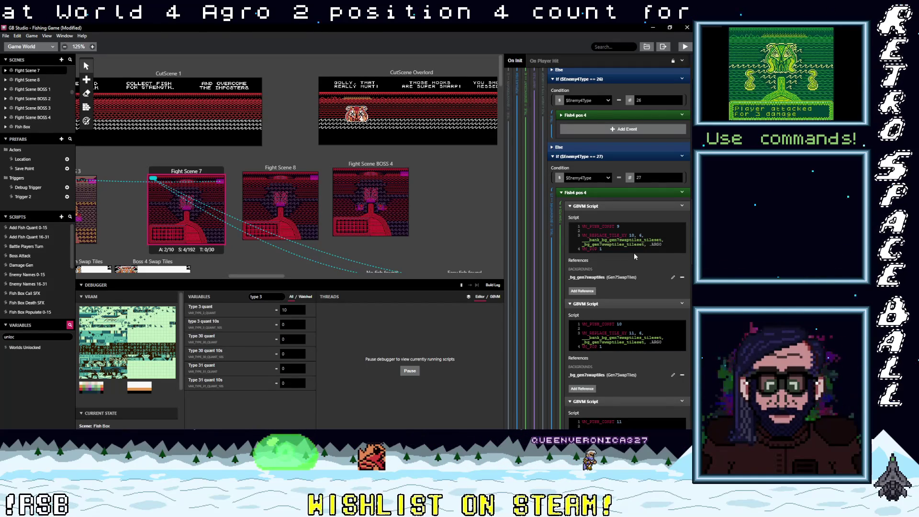
pyautogui.scroll(-1, 634, 254)
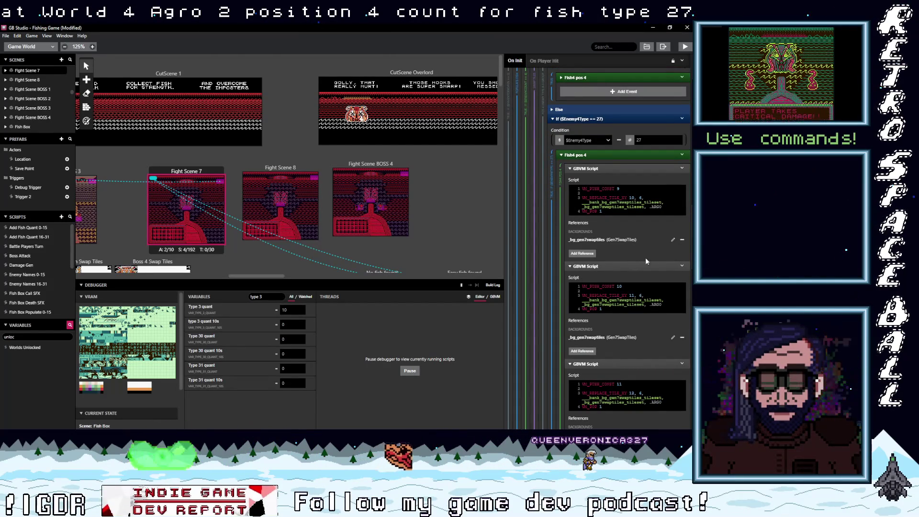
pyautogui.scroll(-2, 651, 262)
pyautogui.scroll(-7, 652, 266)
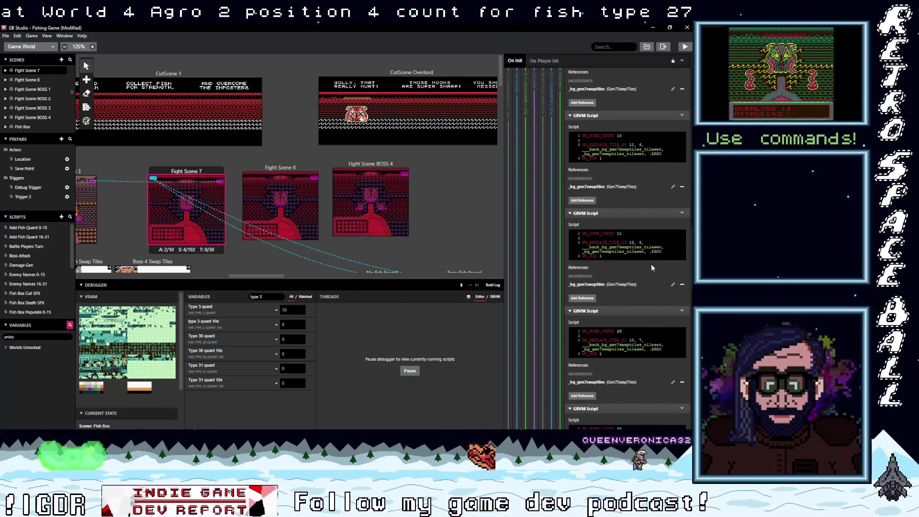
pyautogui.scroll(-20, 650, 263)
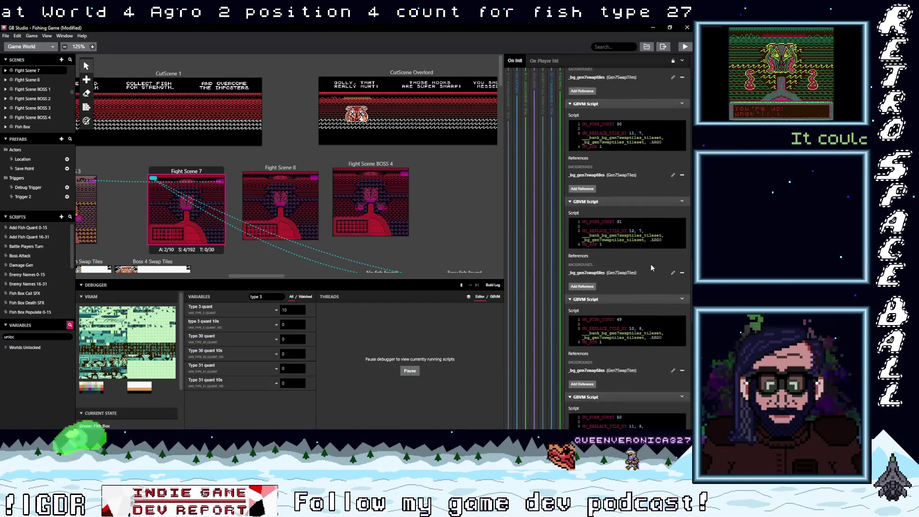
pyautogui.scroll(1, 650, 266)
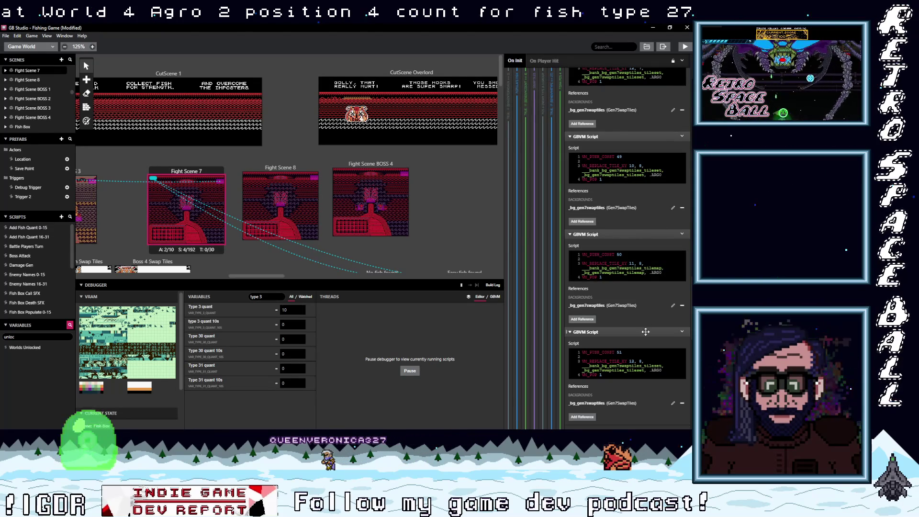
pyautogui.scroll(4, 645, 332)
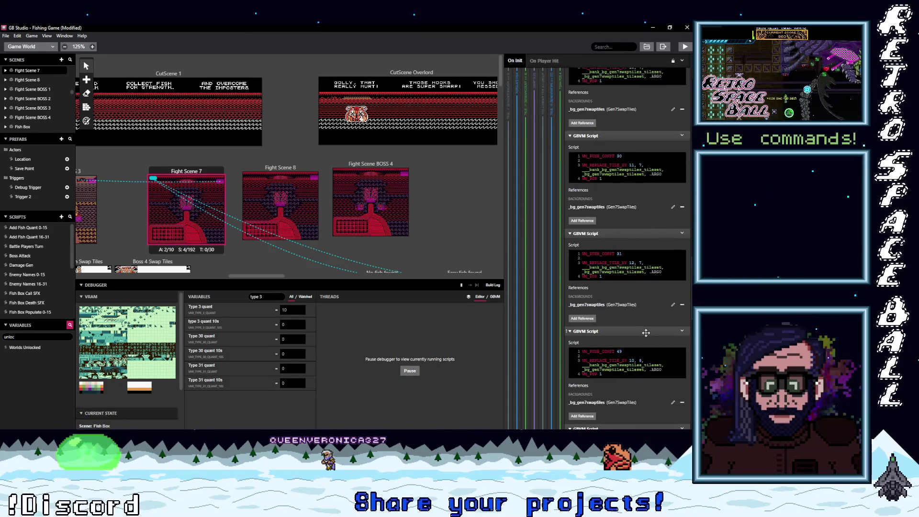
pyautogui.scroll(1, 646, 335)
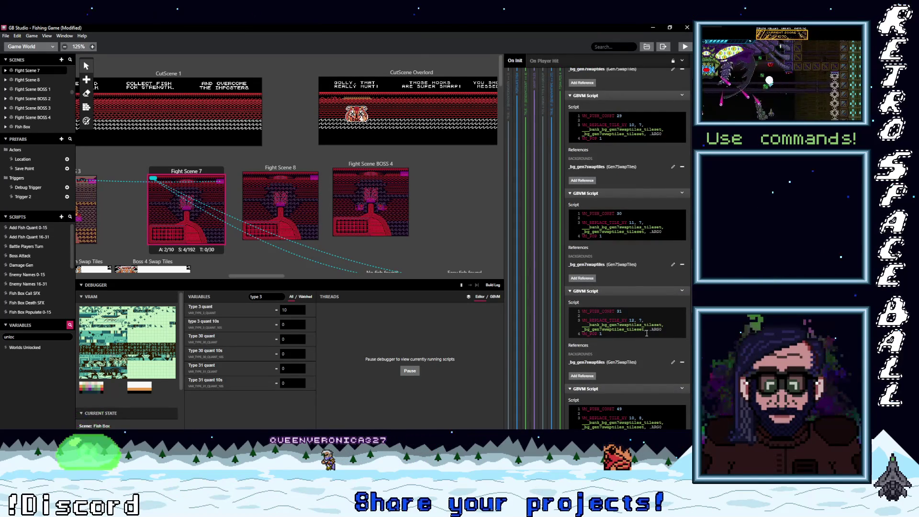
pyautogui.scroll(3, 645, 333)
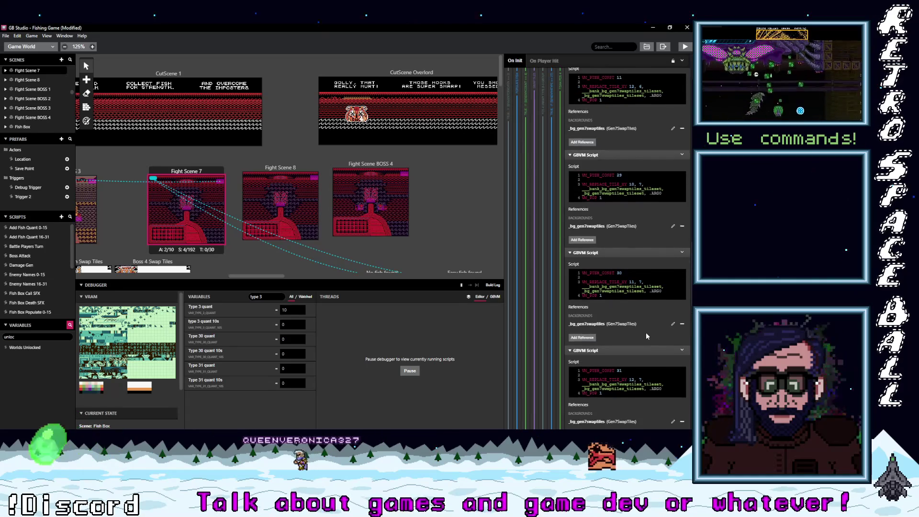
pyautogui.scroll(-5, 646, 332)
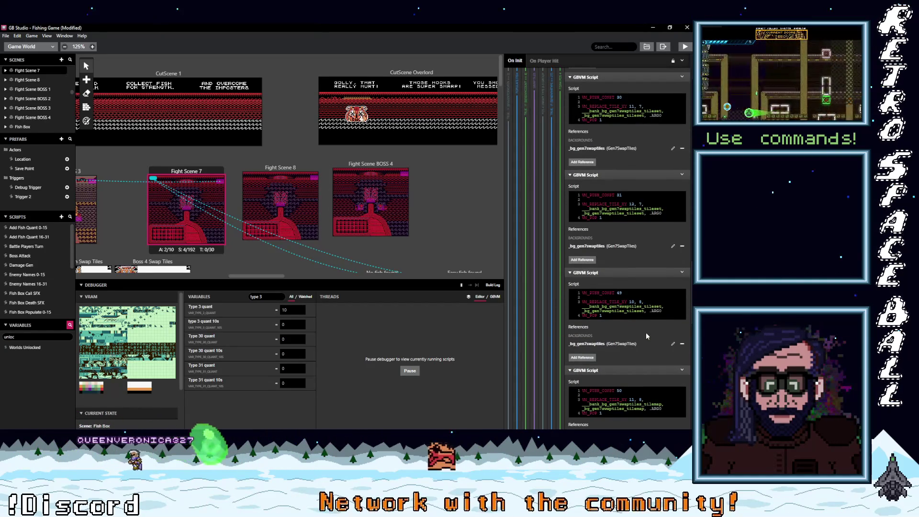
pyautogui.scroll(-2, 645, 332)
pyautogui.scroll(-5, 617, 241)
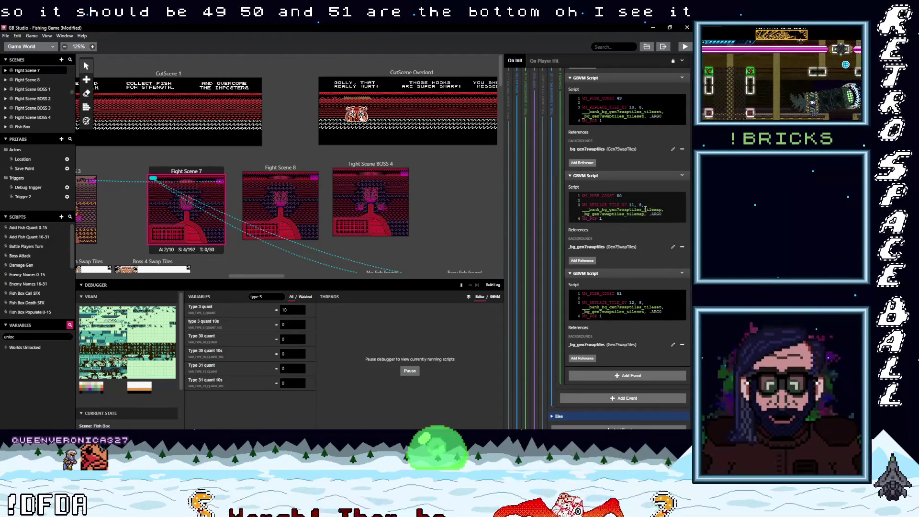
pyautogui.doubleClick(648, 307)
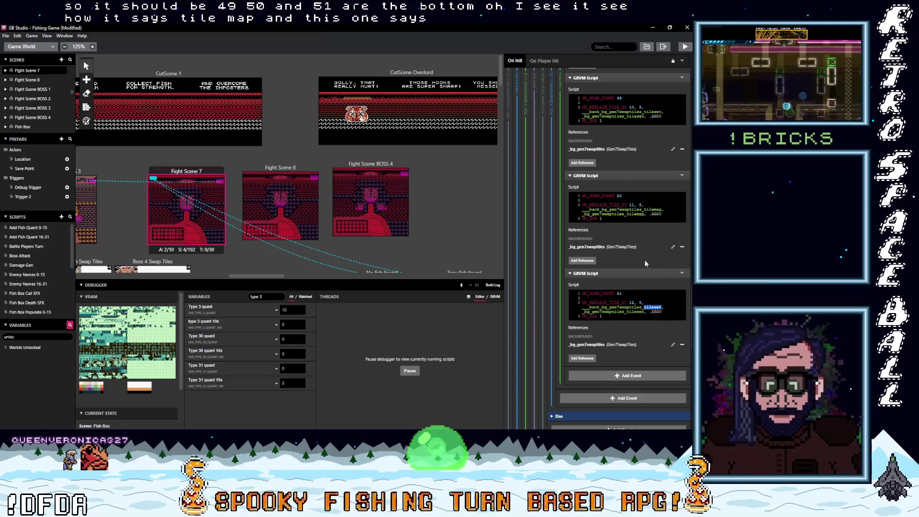
# - Replace the tilemap names in the PUSH_CONST 50 script with the copied gen7swaptiles tileset symbol
pyautogui.click(603, 247)
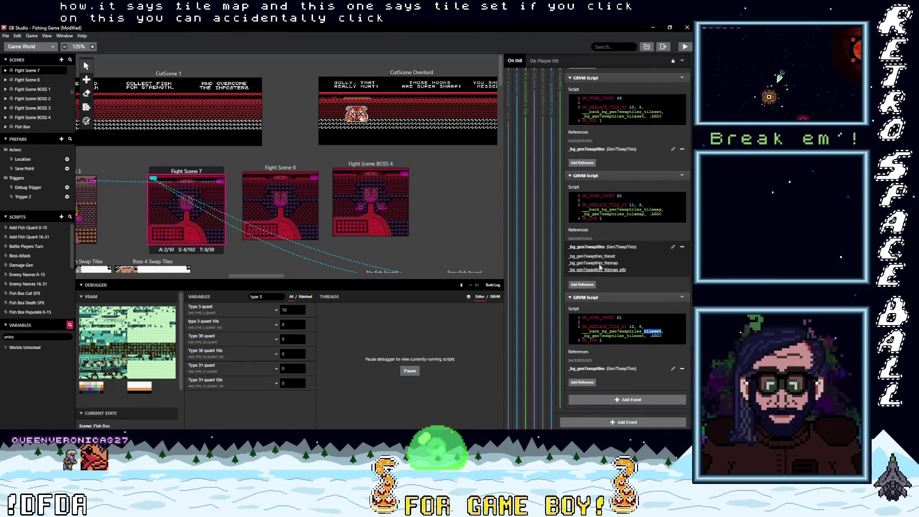
pyautogui.click(598, 257)
pyautogui.click(585, 213)
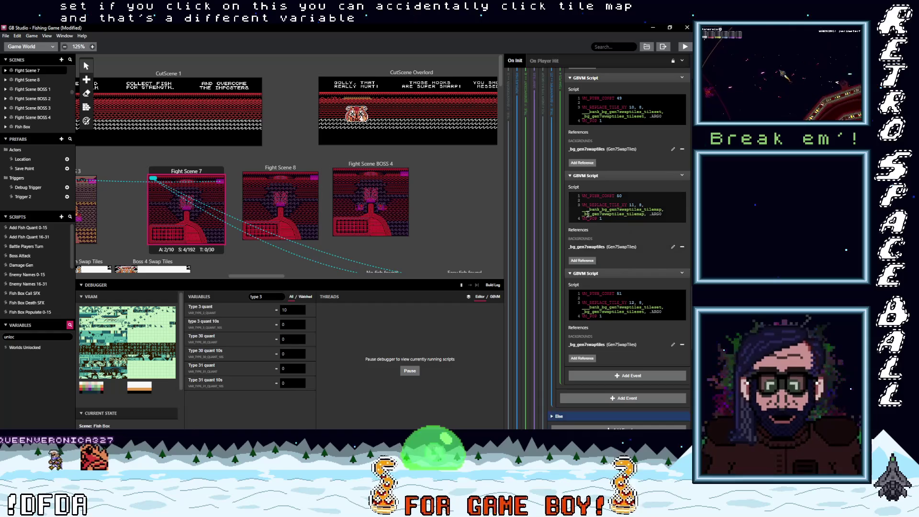
pyautogui.moveTo(633, 214); pyautogui.dragTo(643, 215)
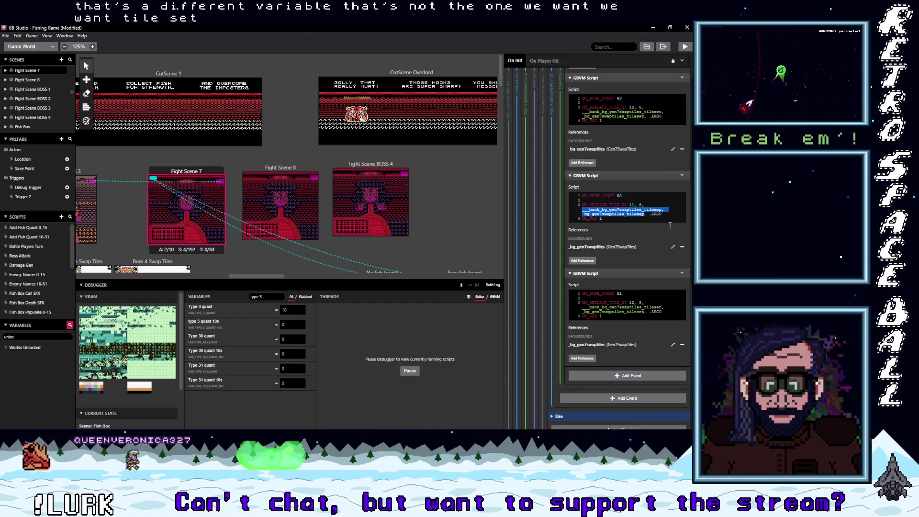
pyautogui.hotkey('ctrl', 'v')
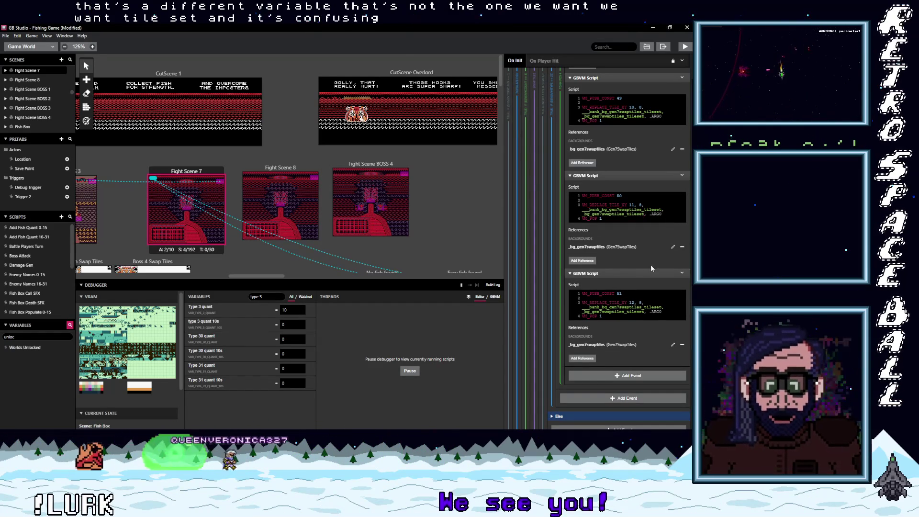
# - Recheck the background's symbol list against the edited script and save the project
pyautogui.click(604, 247)
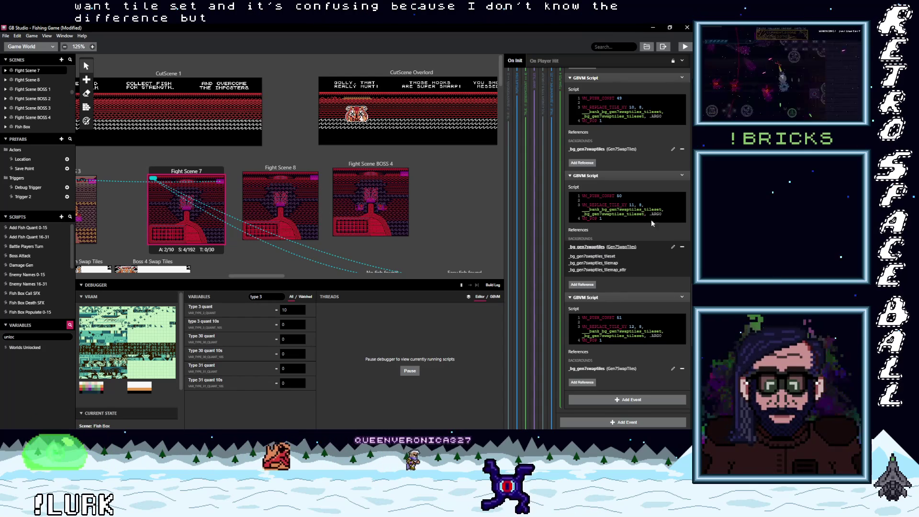
pyautogui.click(671, 209)
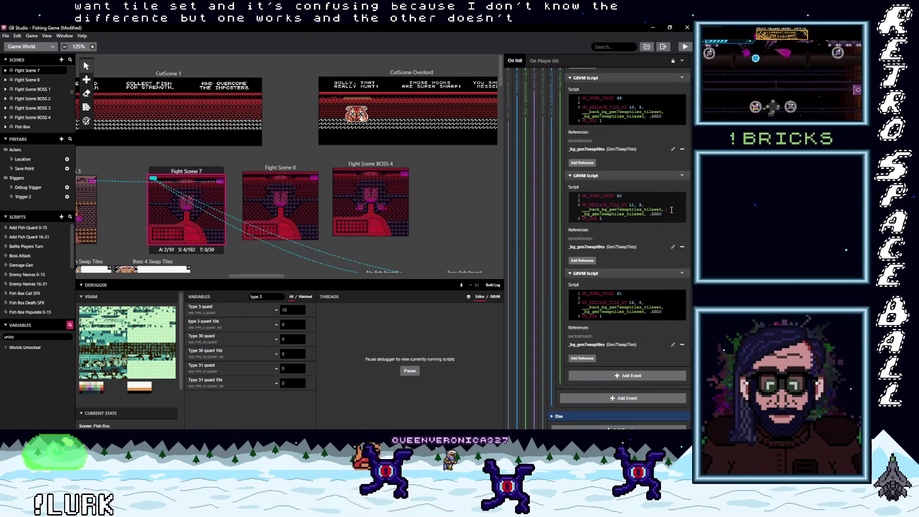
pyautogui.scroll(4, 643, 280)
pyautogui.hotkey('ctrl', 's')
pyautogui.scroll(5, 643, 281)
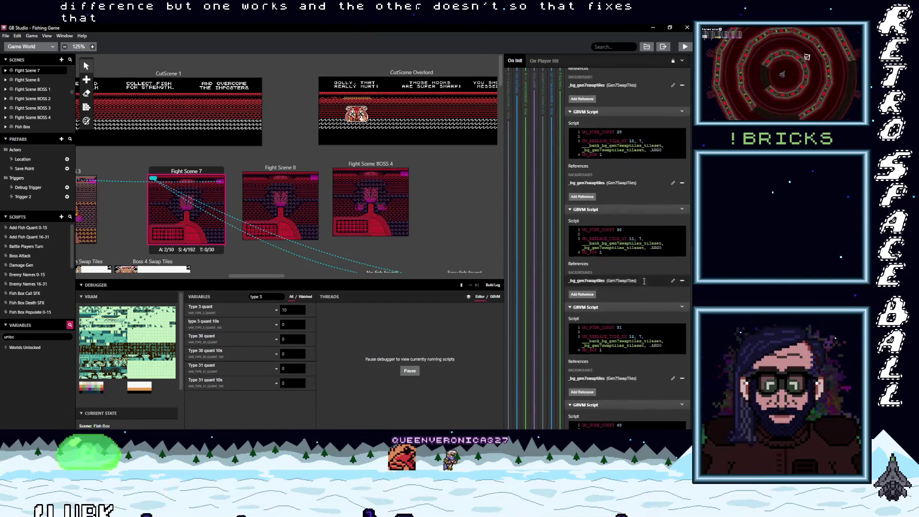
pyautogui.scroll(5, 642, 279)
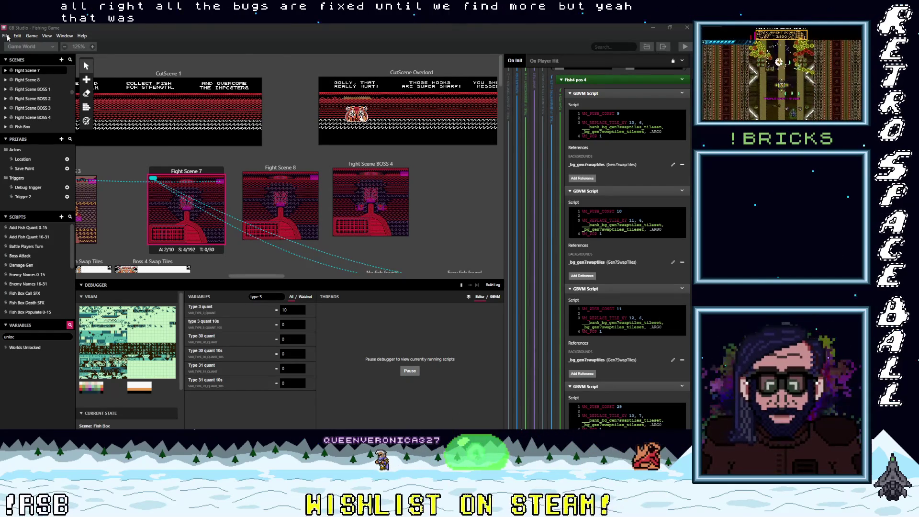
# - Save the Fishing Game project via File > Save, then return to GB Studio and save again
pyautogui.click(6, 36)
pyautogui.click(14, 73)
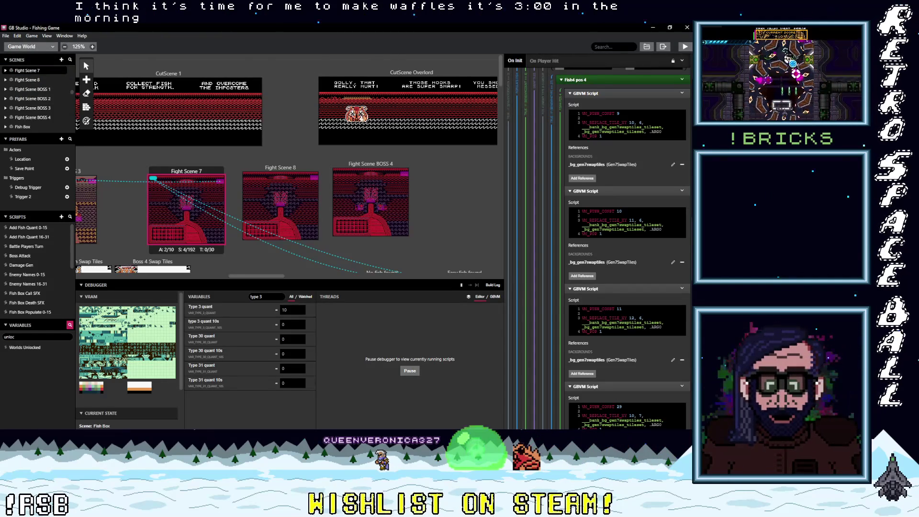
pyautogui.hotkey('alt', 'Tab')
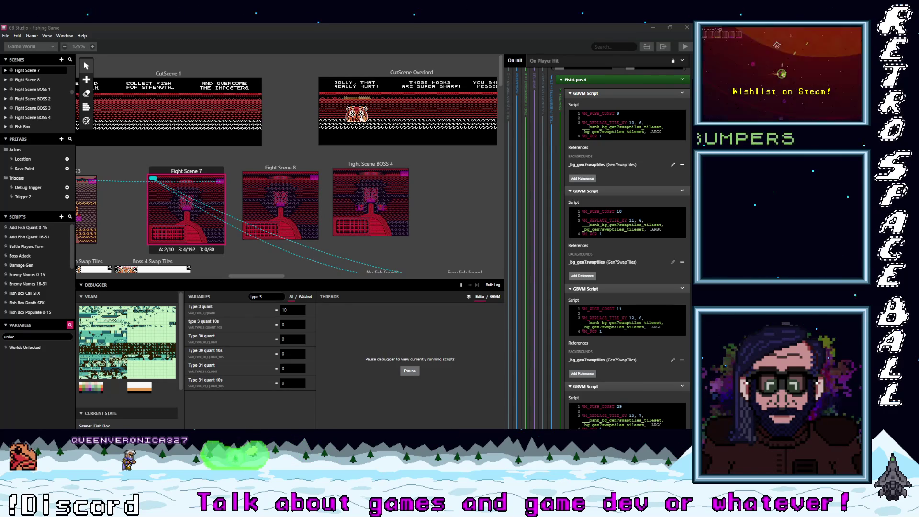
pyautogui.click(63, 52)
pyautogui.click(6, 35)
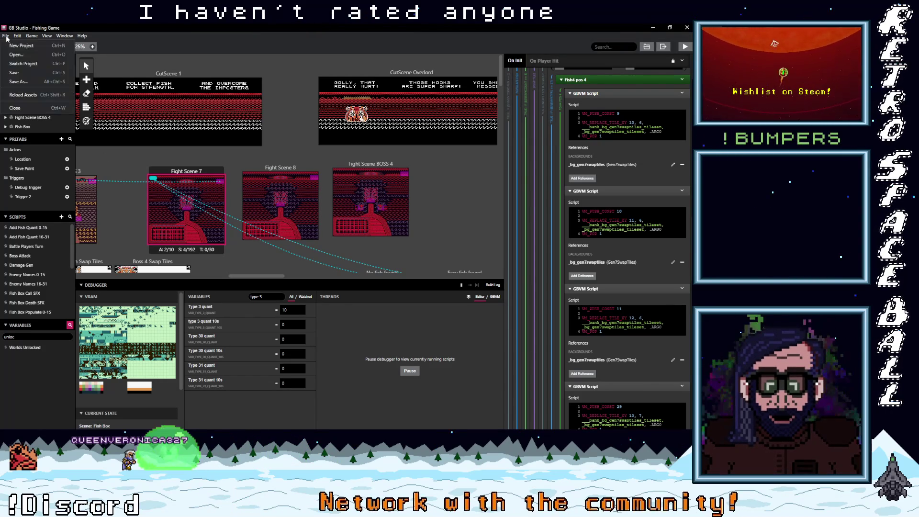
pyautogui.click(10, 72)
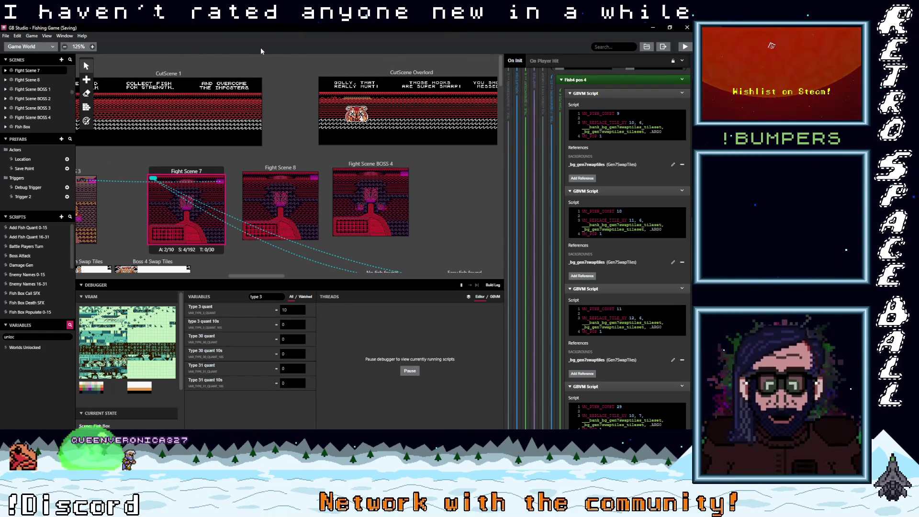